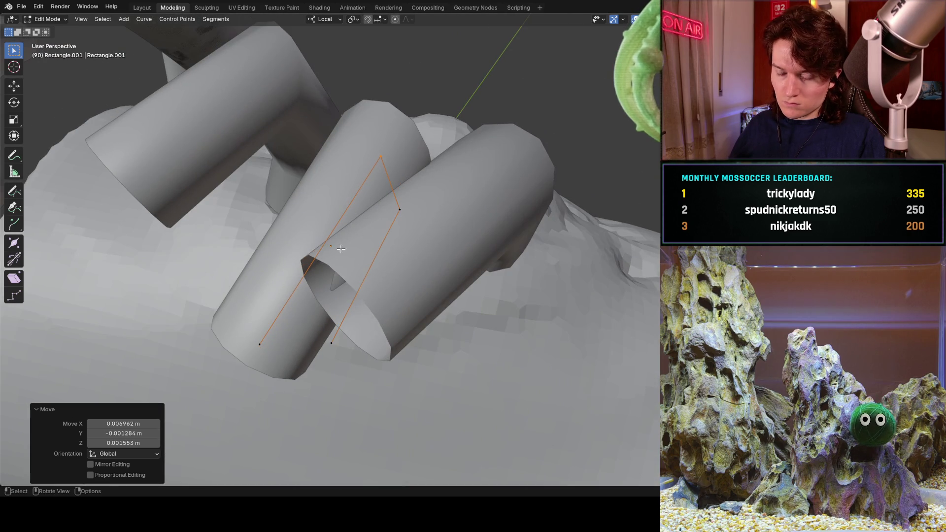
Move the middle finger's curve points twice to reshape its bend, then return to Object Mode.
left_click_drag(232, 312, 323, 325)
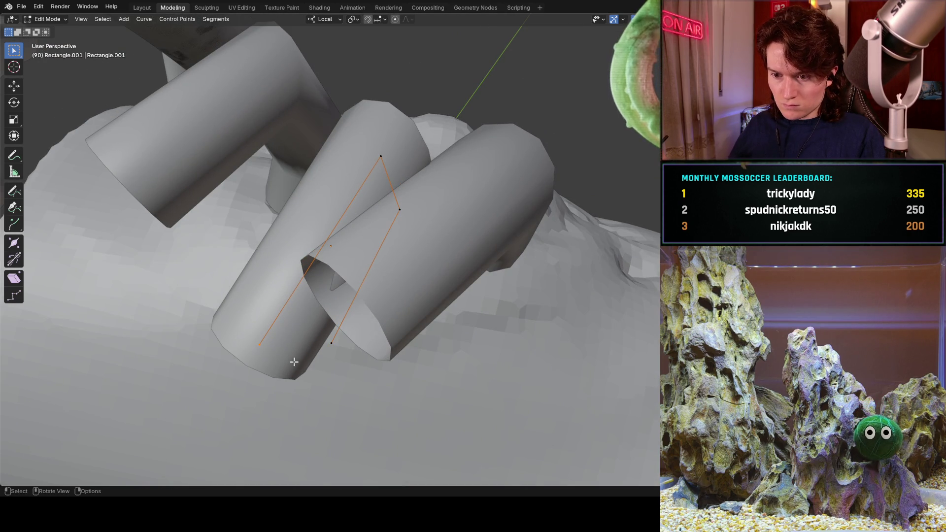
key("g")
left_click(286, 326)
mouse_move(286, 325)
middle_mouse_down()
mouse_move(277, 310)
mouse_move(298, 307)
mouse_move(317, 255)
mouse_move(387, 274)
mouse_move(393, 202)
mouse_move(314, 298)
middle_mouse_up()
key("g")
left_click(302, 307)
left_click(372, 225)
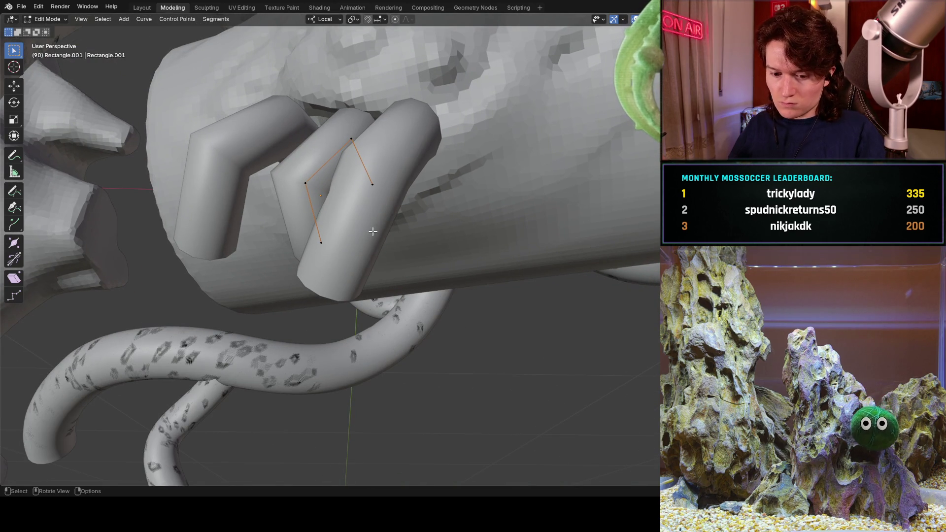
key("Tab")
middle_click_drag(365, 231, 392, 243)
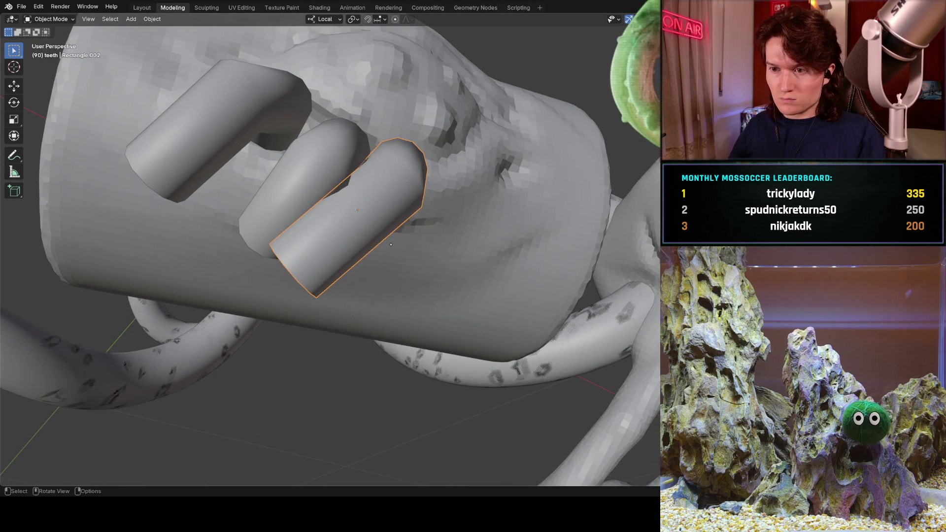
Rotate, move and resize the right finger so it lies straight against the cylinder.
key("r")
left_click(433, 271)
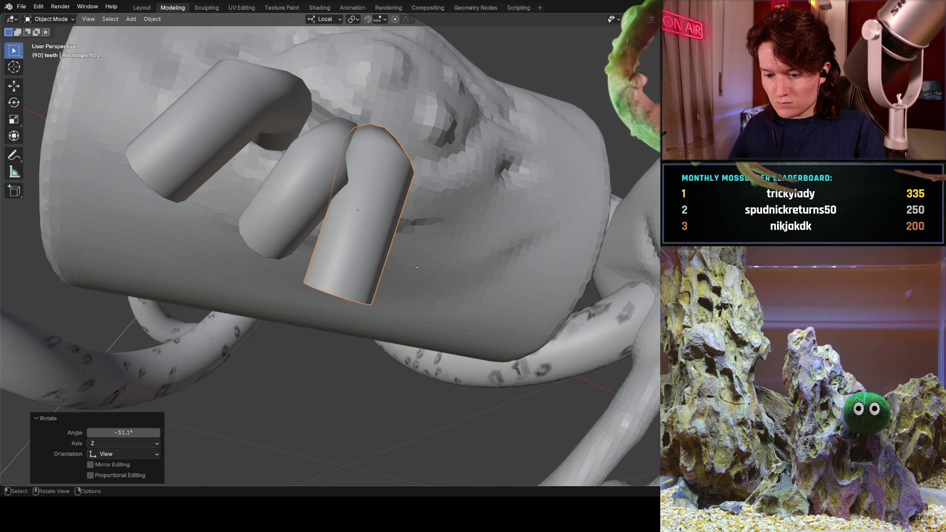
key("g")
left_click(419, 268)
middle_click_drag(418, 268, 411, 273)
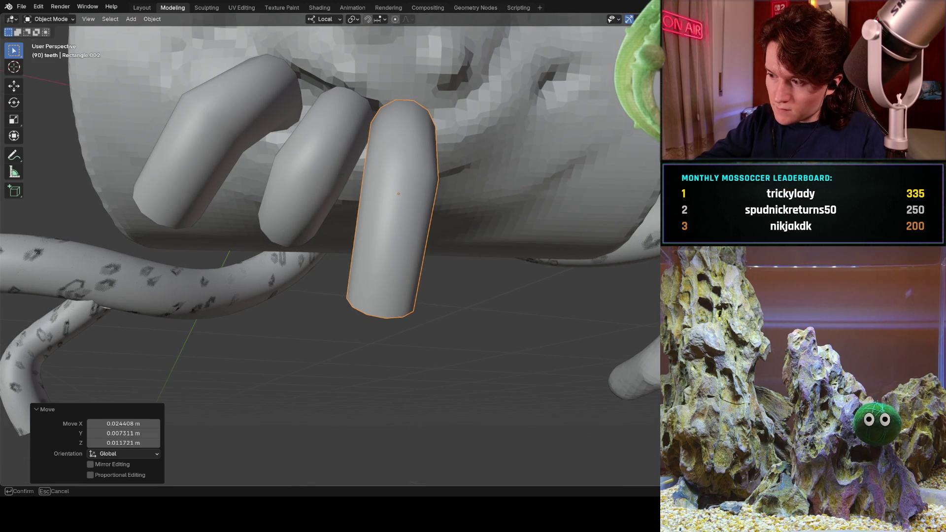
key("Escape")
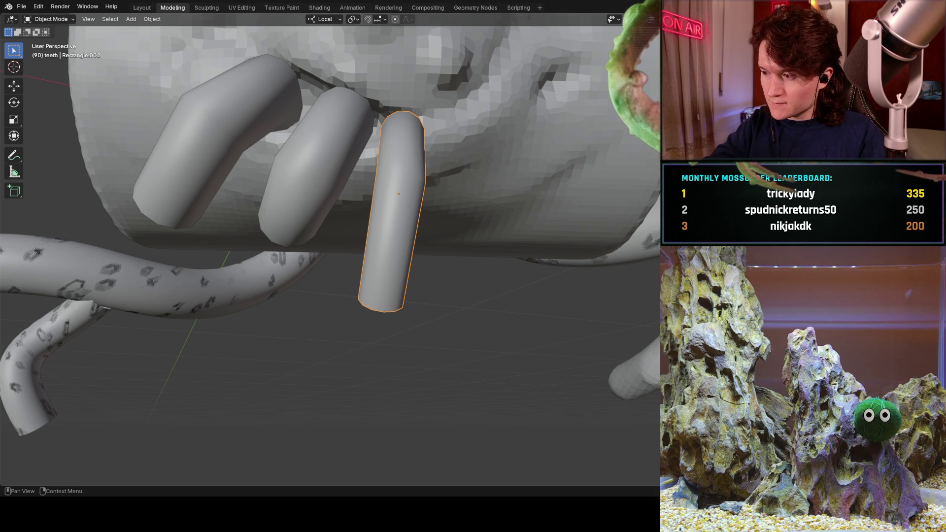
key("ctrl+z")
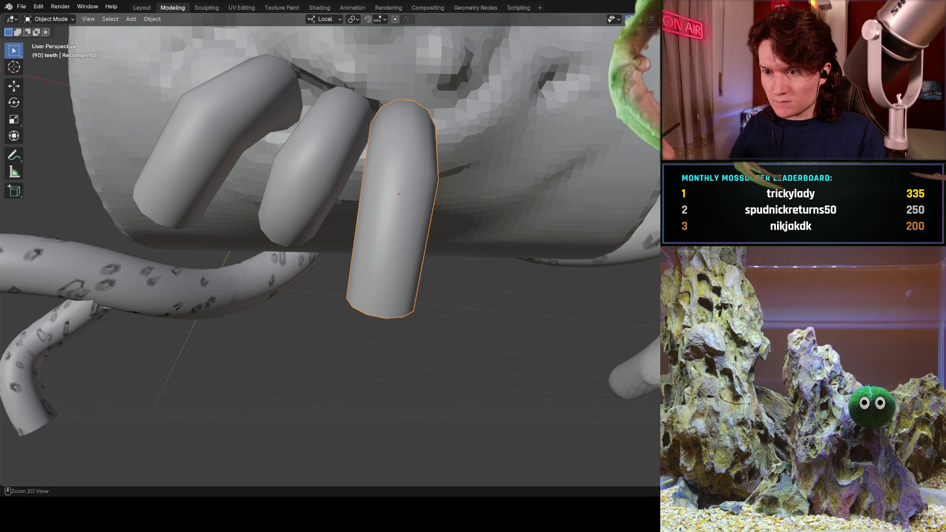
mouse_move(345, 246)
middle_mouse_down()
mouse_move(404, 237)
mouse_move(345, 236)
middle_mouse_up()
mouse_move(443, 232)
middle_mouse_down()
mouse_move(457, 229)
mouse_move(409, 241)
mouse_move(342, 289)
mouse_move(380, 295)
middle_mouse_up()
Enter Edit Mode on the right finger's curve, Rectangle.002, and zoom in on it.
key("Tab")
scroll(448, 195, "up", 7)
mouse_move(447, 196)
middle_mouse_down()
mouse_move(289, 305)
mouse_move(245, 245)
mouse_move(165, 317)
mouse_move(142, 376)
mouse_move(200, 371)
mouse_move(422, 251)
mouse_move(482, 179)
mouse_move(199, 275)
mouse_move(454, 308)
mouse_move(248, 145)
mouse_move(474, 139)
mouse_move(385, 237)
middle_mouse_up()
middle_click_drag(409, 199, 407, 182, "ctrl")
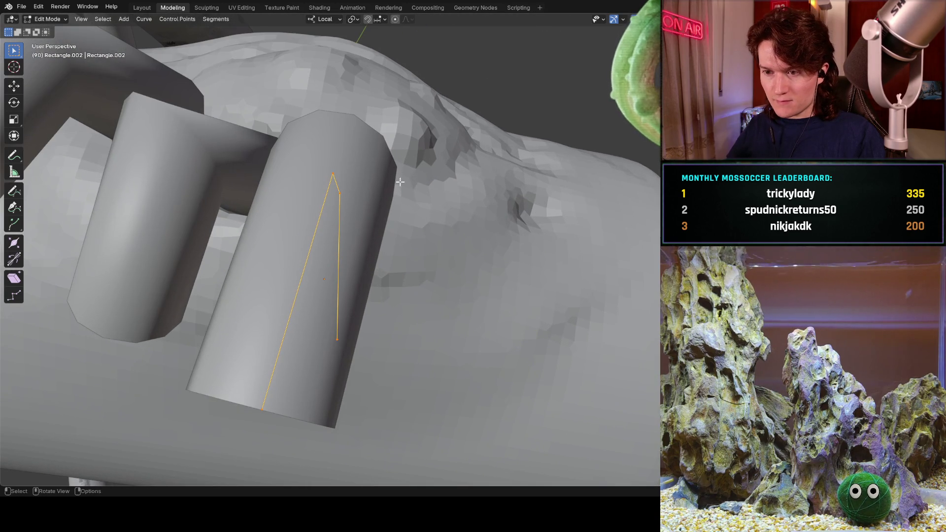
middle_click_drag(368, 142, 341, 244)
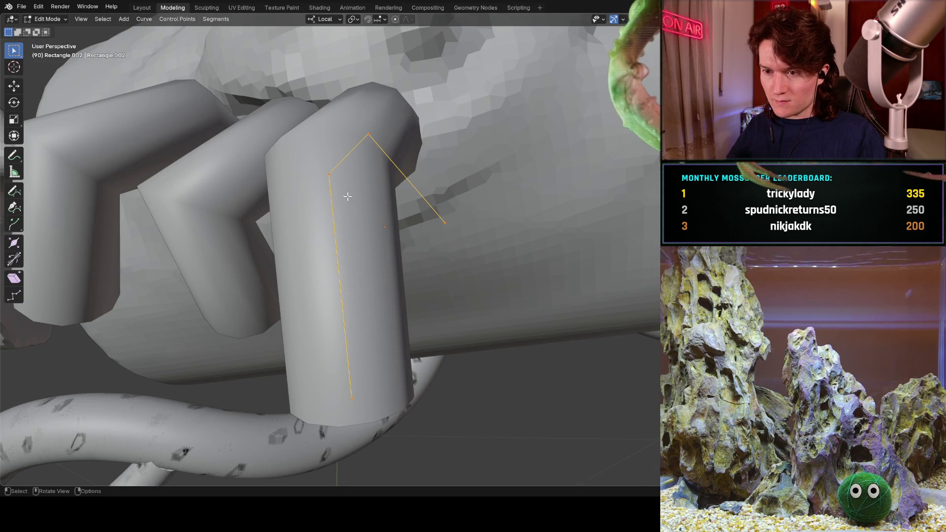
Move four of the finger's curve points one by one to start bending it over the cylinder.
key("g")
left_click(402, 211)
mouse_move(402, 212)
middle_mouse_down()
mouse_move(364, 243)
mouse_move(444, 172)
middle_mouse_up()
key("g")
left_click(463, 127)
mouse_move(462, 127)
middle_mouse_down()
mouse_move(477, 141)
mouse_move(498, 124)
mouse_move(390, 158)
mouse_move(379, 144)
mouse_move(371, 148)
mouse_move(407, 134)
mouse_move(339, 255)
middle_mouse_up()
key("g")
left_click(463, 148)
key("g")
left_click(397, 139)
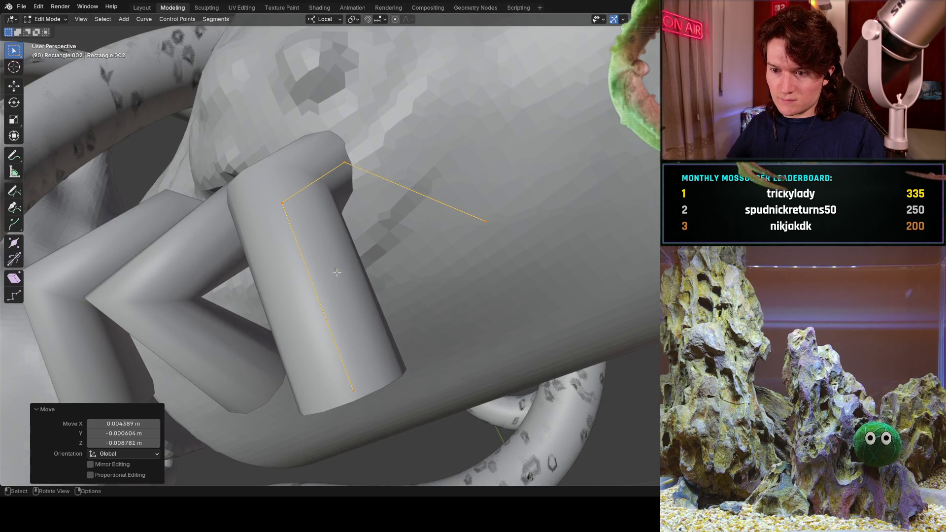
Select the finger tip's curve points and move them down into a hooked bend against the cylinder.
left_click_drag(321, 366, 322, 366)
mouse_move(322, 366)
middle_mouse_down()
mouse_move(295, 352)
mouse_move(389, 246)
mouse_move(309, 317)
mouse_move(312, 245)
mouse_move(273, 332)
mouse_move(194, 308)
middle_mouse_up()
key("g")
left_click(291, 322)
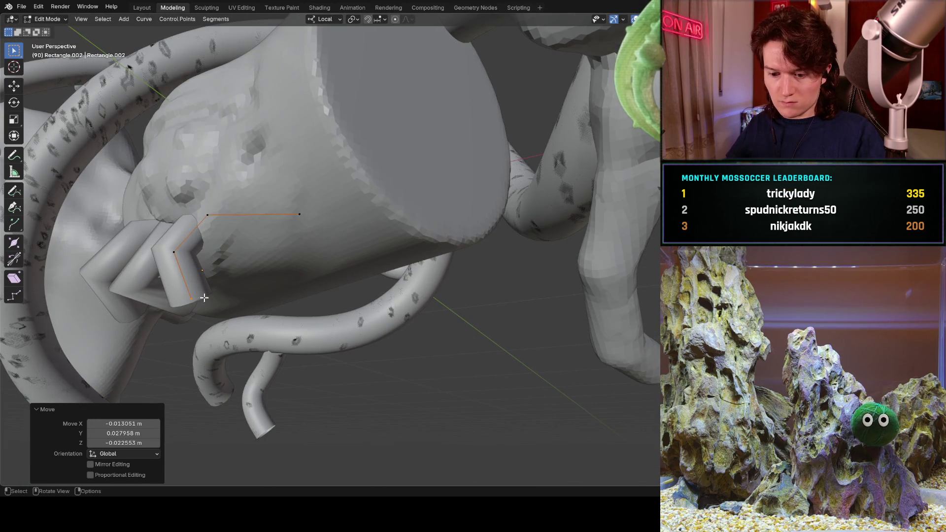
key("g")
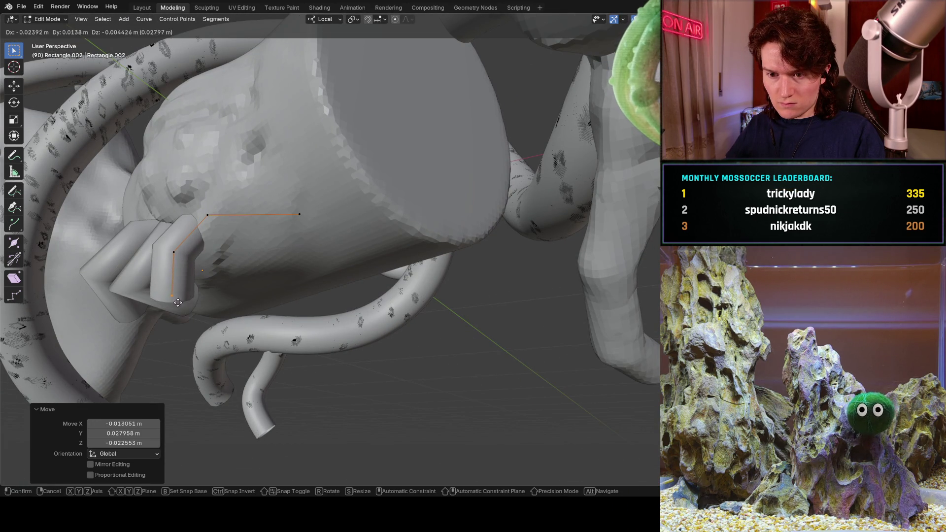
left_click(188, 304)
mouse_move(187, 305)
middle_mouse_down()
mouse_move(279, 321)
mouse_move(230, 279)
mouse_move(296, 256)
mouse_move(243, 274)
mouse_move(247, 289)
mouse_move(291, 308)
mouse_move(286, 319)
mouse_move(263, 248)
mouse_move(295, 279)
mouse_move(281, 239)
middle_mouse_up()
key("g")
left_click(234, 292)
scroll(296, 278, "down", 3)
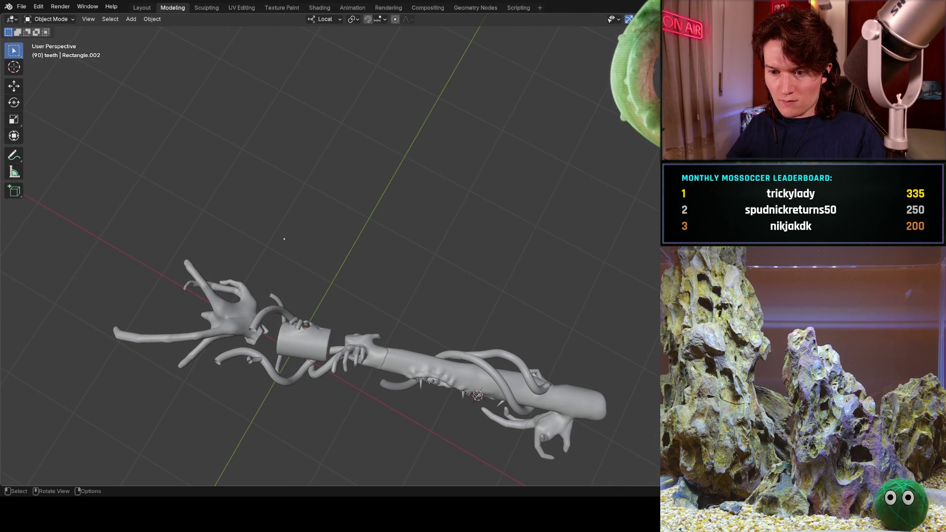
scroll(320, 330, "up", 7)
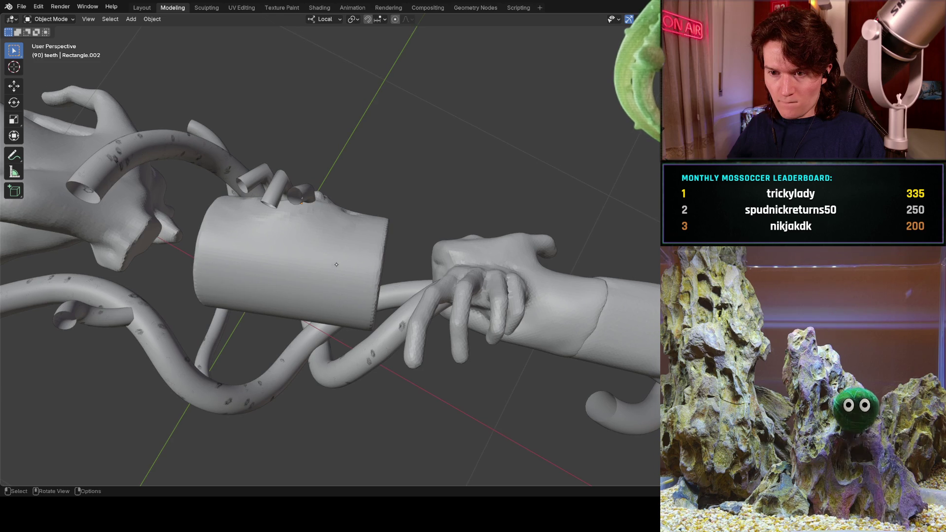
mouse_move(312, 244)
middle_mouse_down()
mouse_move(275, 356)
mouse_move(372, 219)
middle_mouse_up()
left_click(333, 269)
left_click(344, 253)
left_click(377, 225)
left_click(379, 227)
left_click(379, 228)
left_click(379, 228)
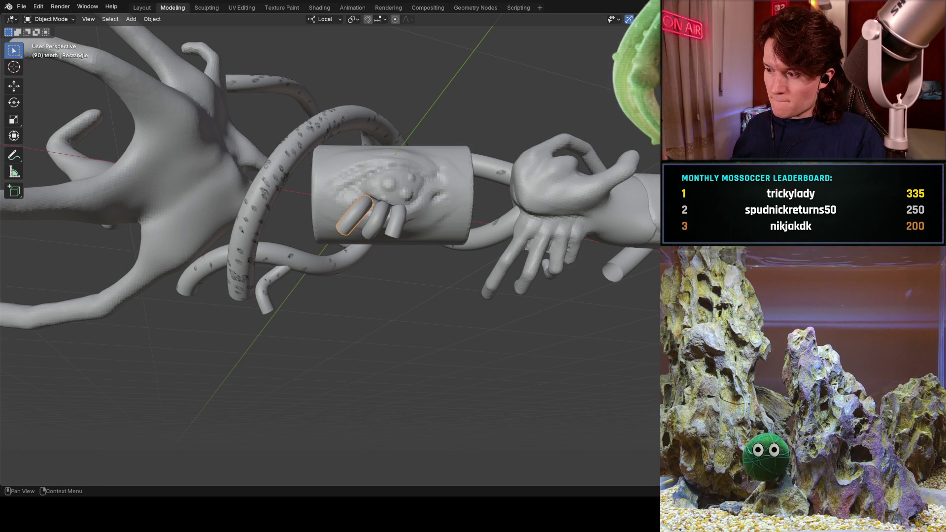
mouse_move(458, 316)
middle_mouse_down()
mouse_move(373, 188)
mouse_move(326, 242)
mouse_move(312, 336)
middle_mouse_up()
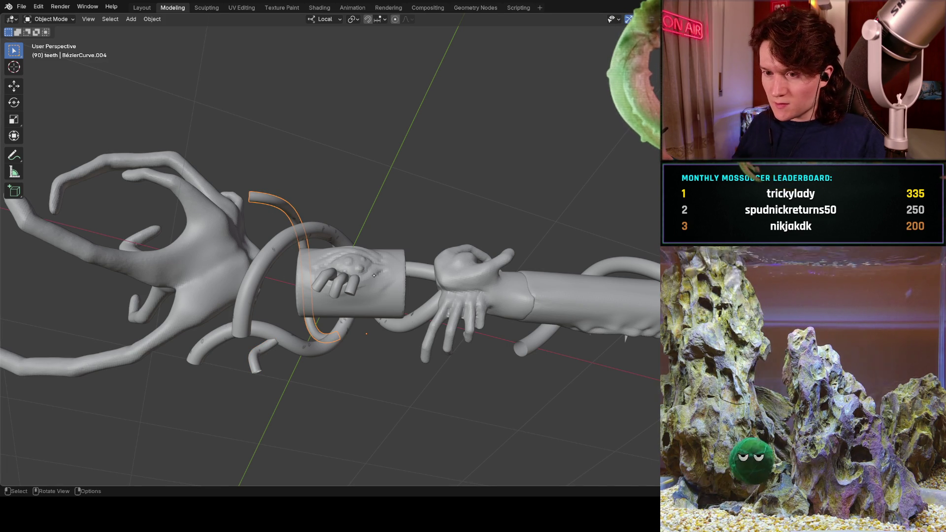
left_click(265, 266)
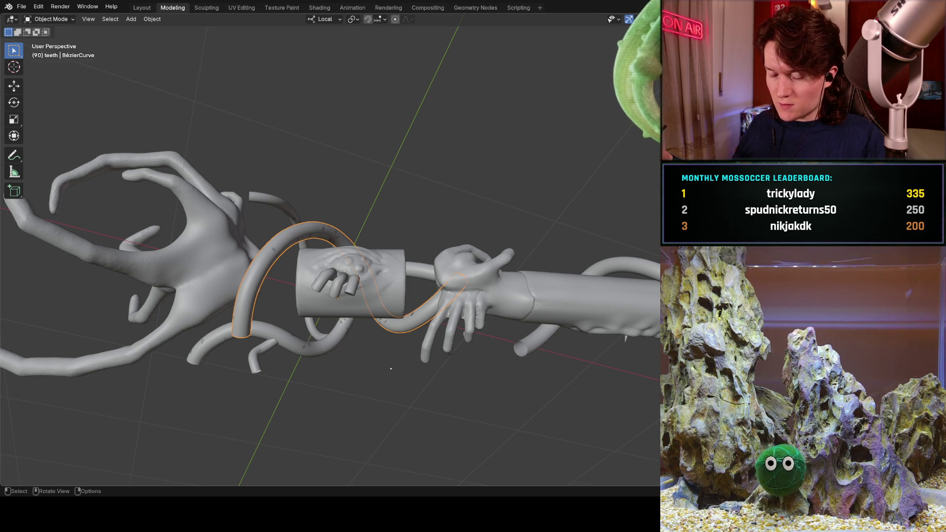
left_click(328, 342, "shift")
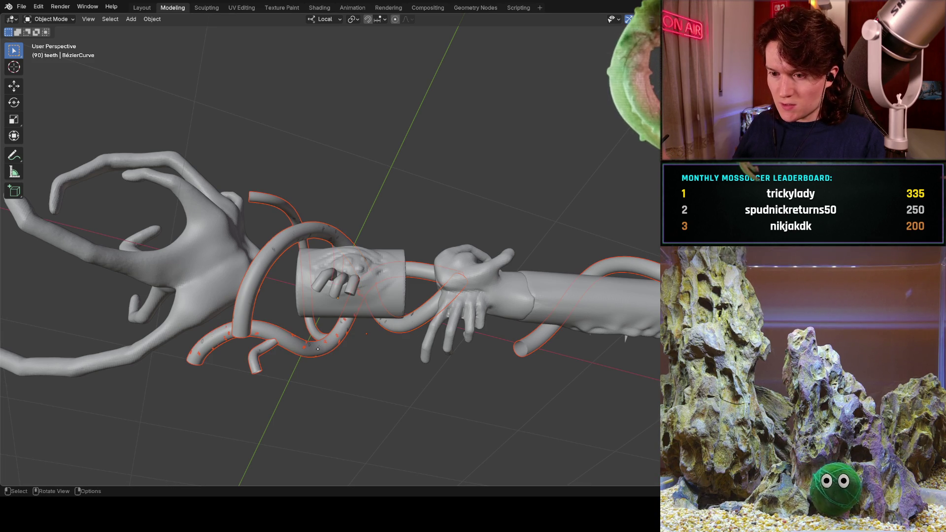
left_click(328, 342)
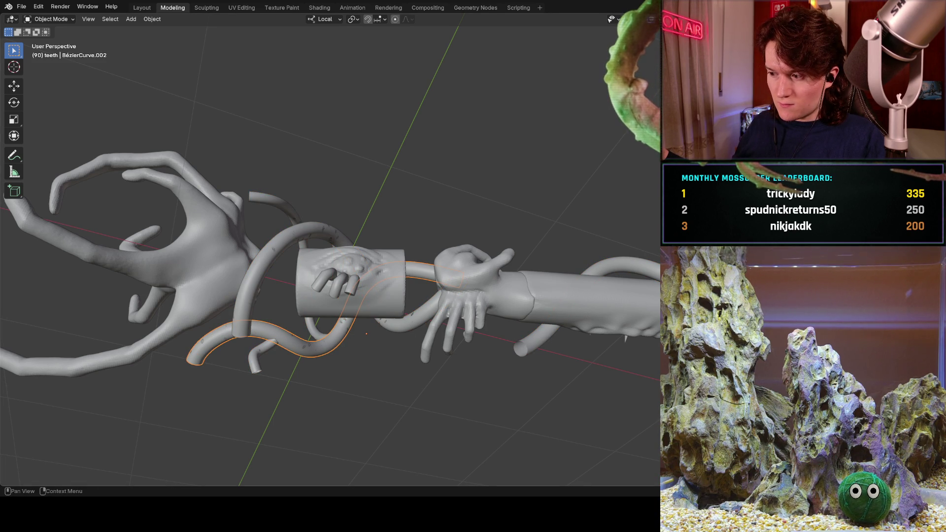
left_click(314, 336)
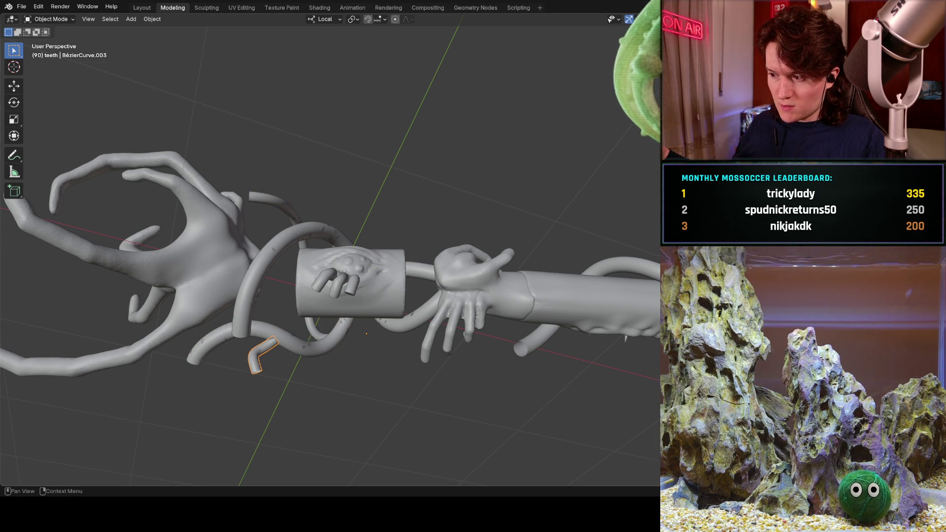
mouse_move(366, 334)
middle_mouse_down()
mouse_move(381, 327)
mouse_move(399, 371)
middle_mouse_up()
middle_click_drag(411, 268, 404, 263)
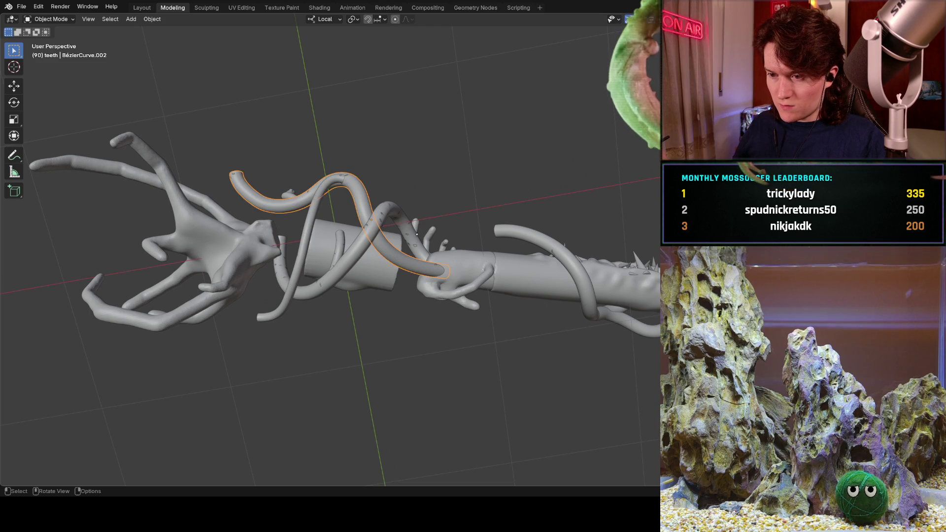
middle_click_drag(419, 227, 405, 361)
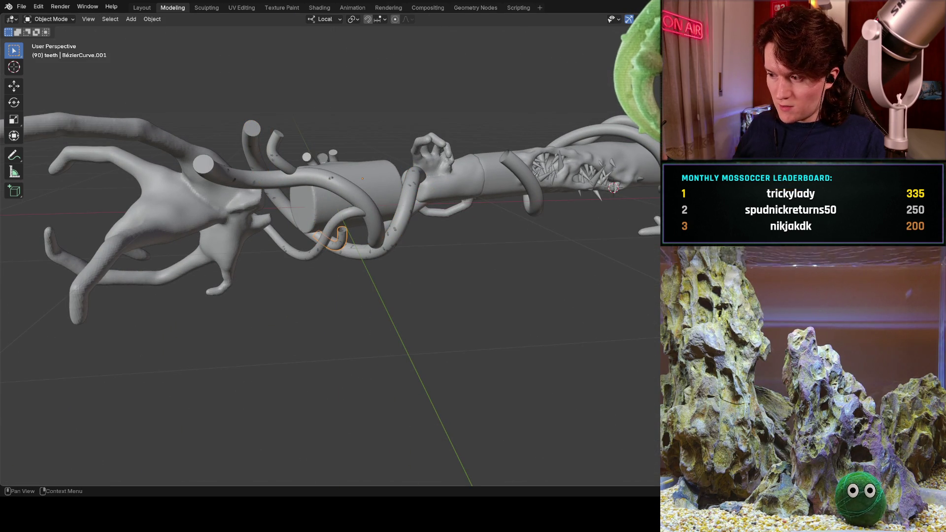
middle_click_drag(537, 241, 478, 251)
left_click(373, 228)
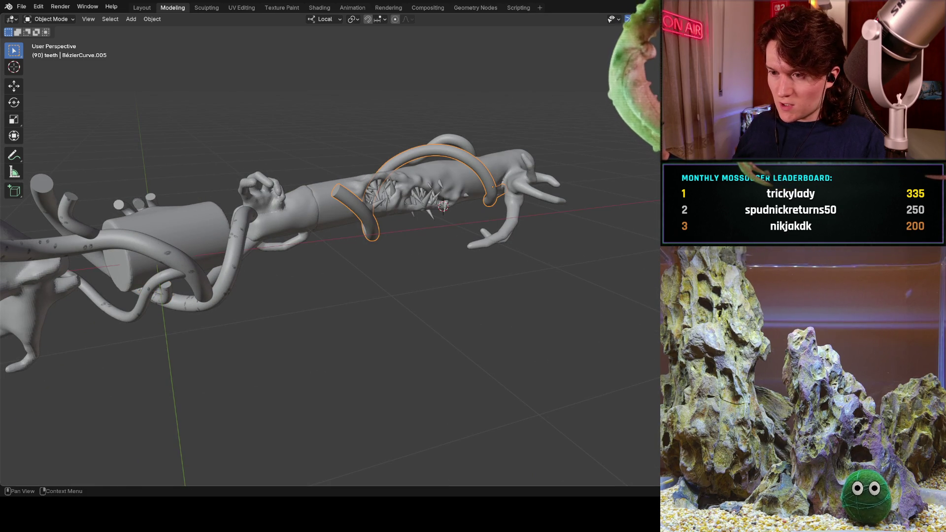
middle_click_drag(492, 222, 650, 225)
left_click(473, 387)
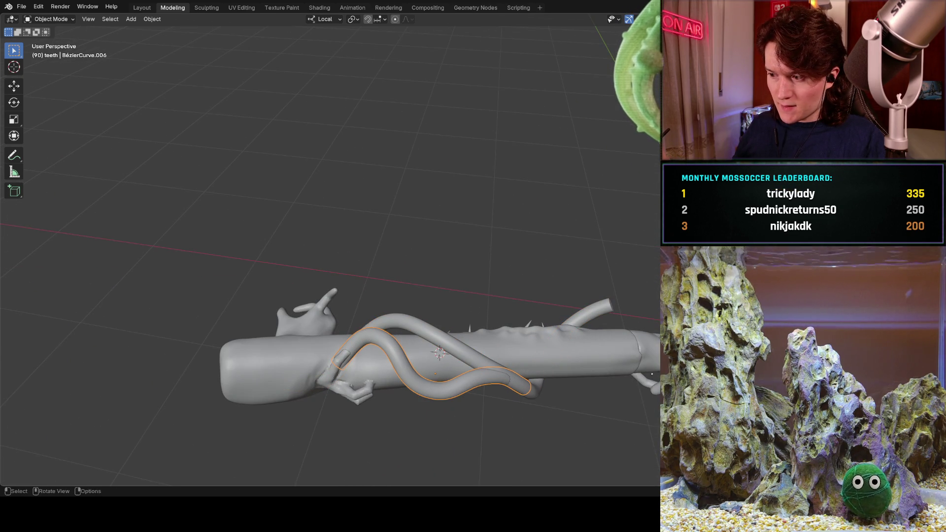
mouse_move(584, 272)
middle_mouse_down()
mouse_move(459, 264)
mouse_move(414, 248)
middle_mouse_up()
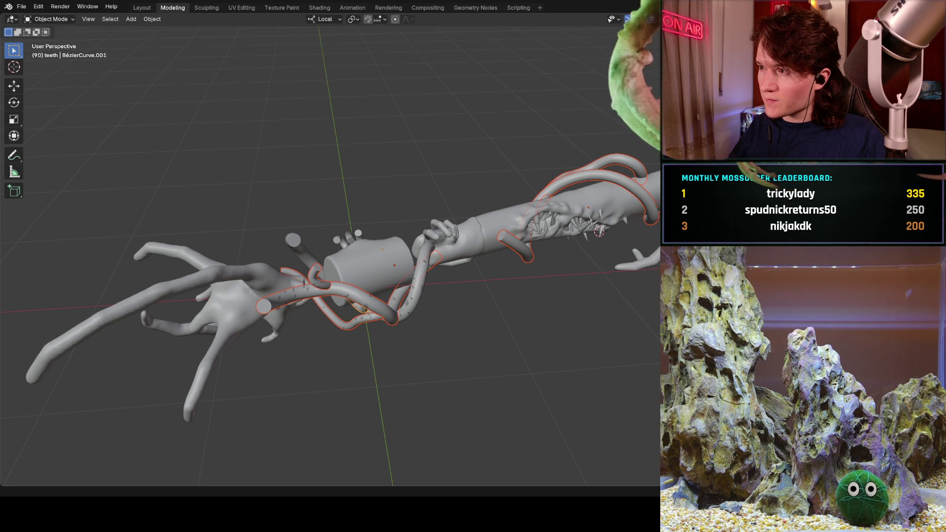
Select the tentacle tube curves with Select Grouped and copy-paste them.
key("shift+g")
left_click(418, 286)
key("shift+g")
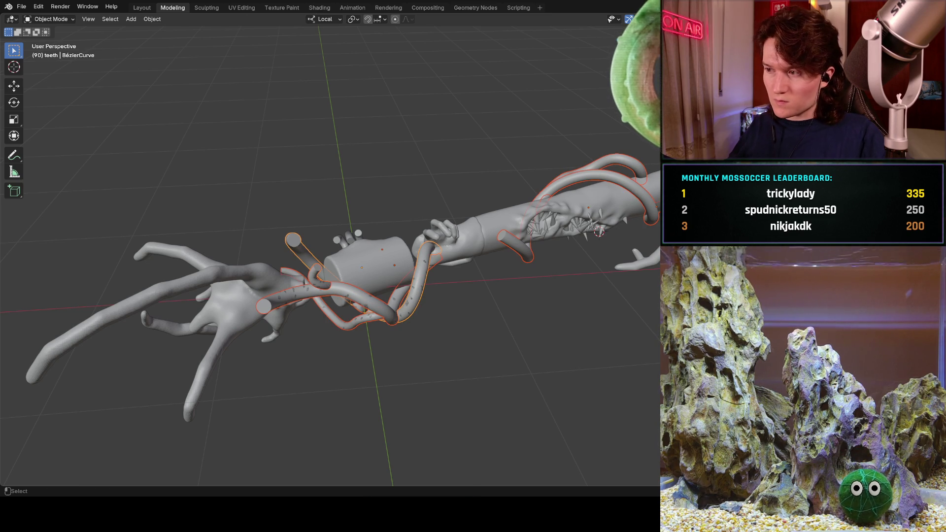
key("ctrl+c")
key("ctrl+v")
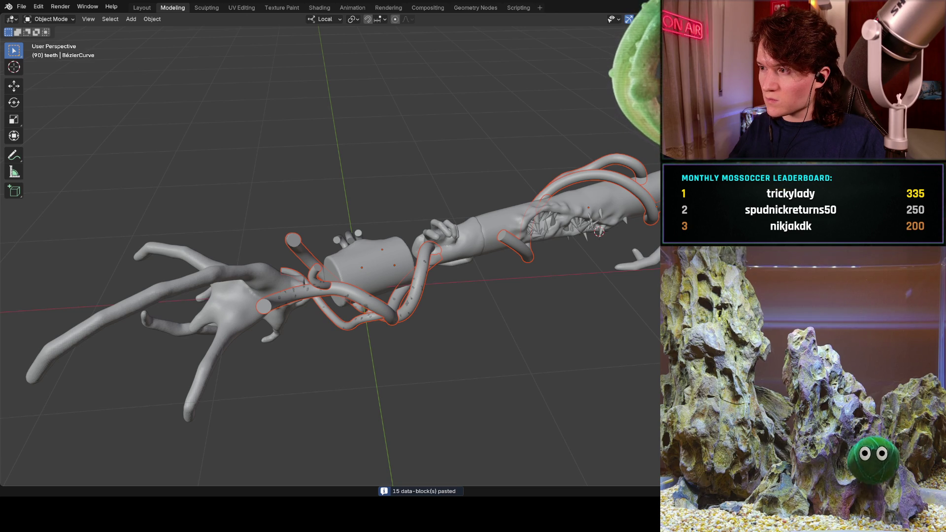
Make the DELETE ME tubes active, deselect all, then Select Grouped all tube curves around the cylinder.
left_click(572, 182)
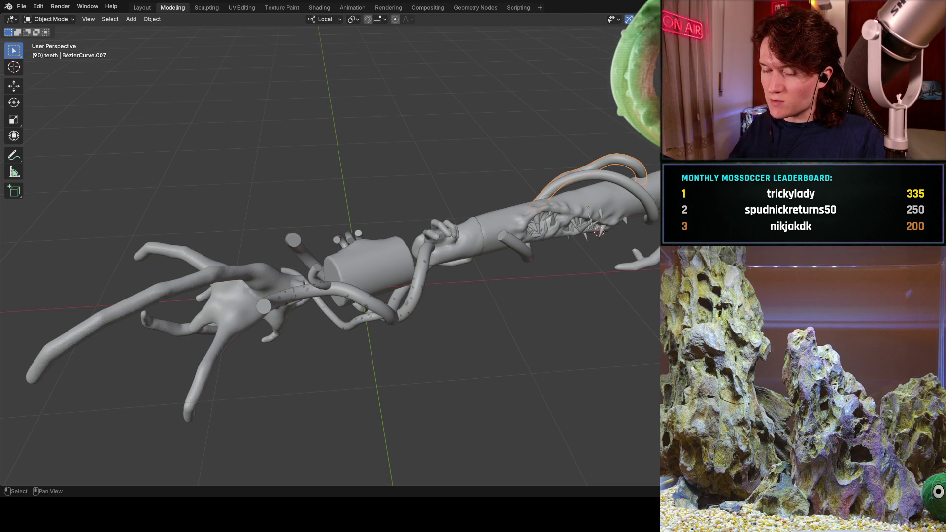
left_click(419, 276)
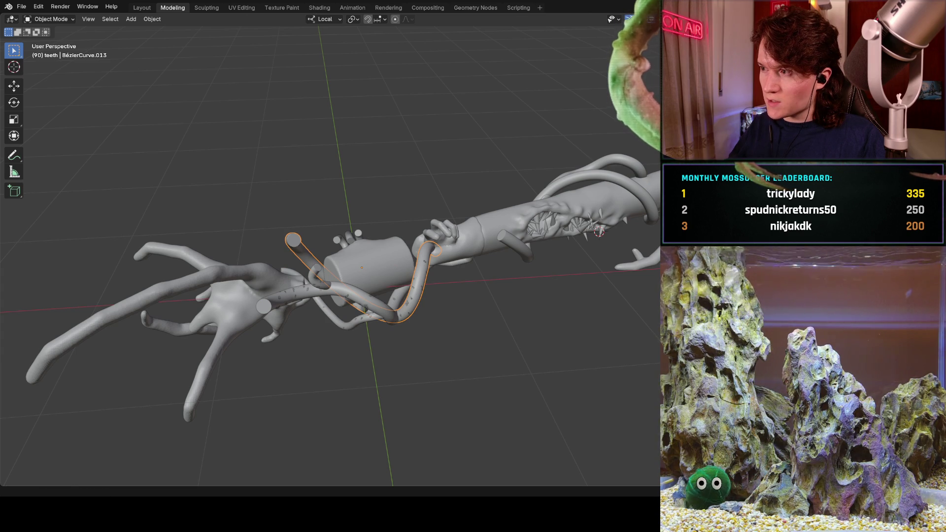
left_click(516, 247, "shift")
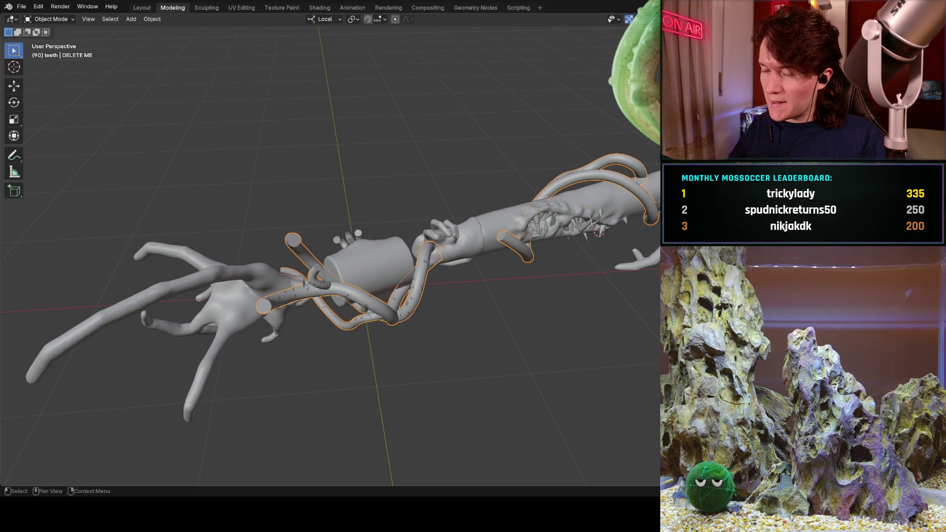
key("alt+a")
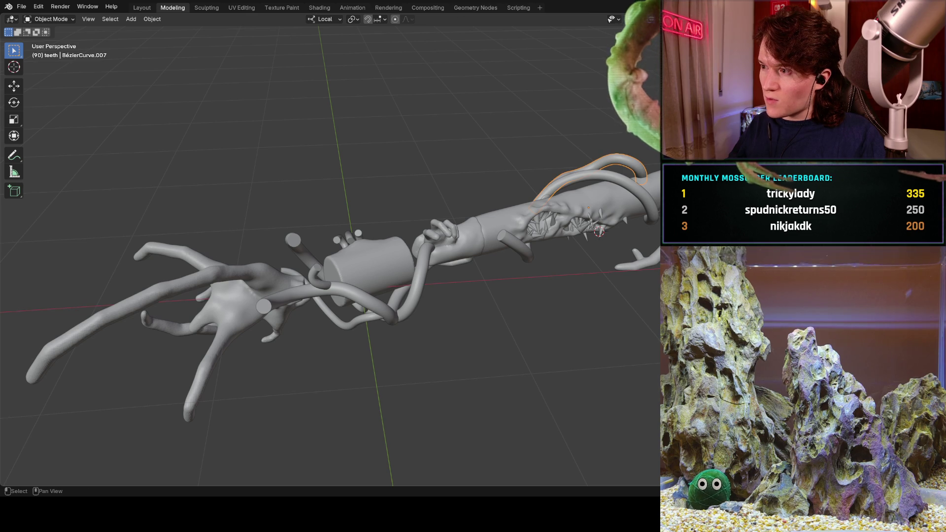
key("shift+g")
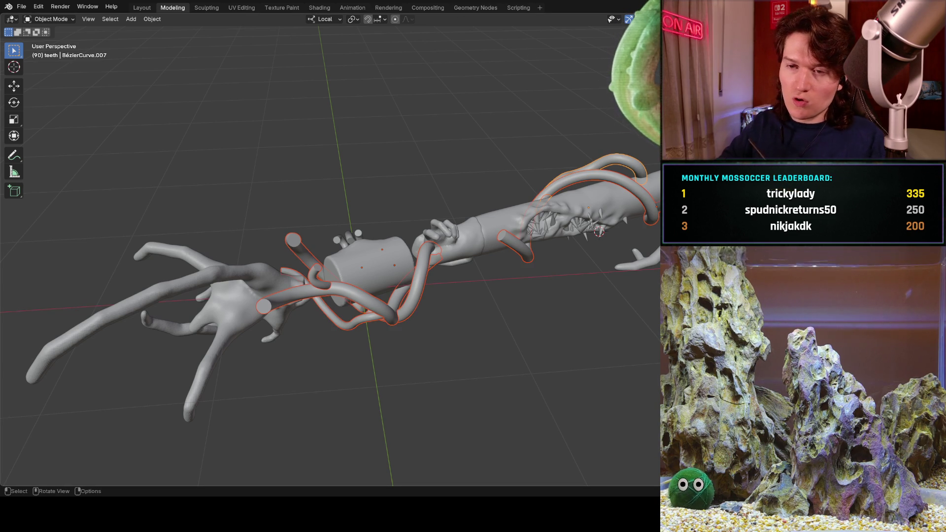
left_click(152, 20)
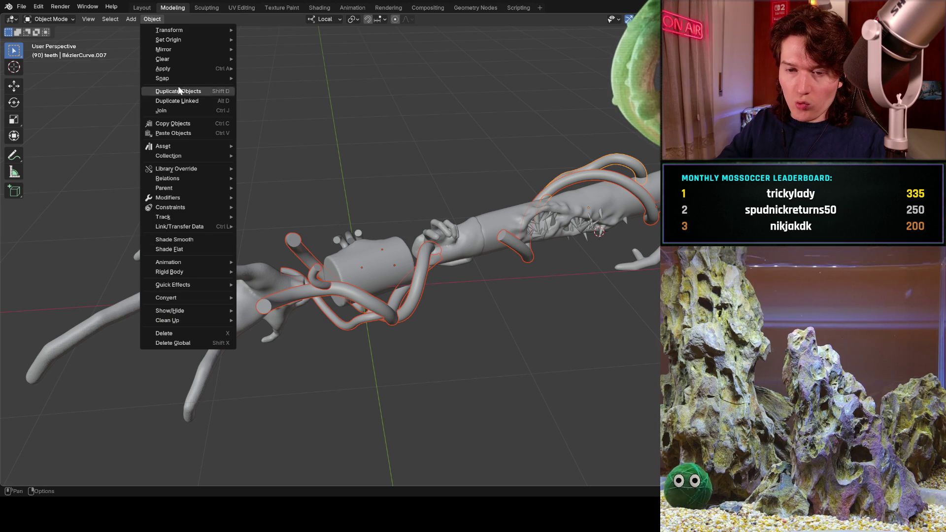
Convert the tube curves with Visual Geometry to Mesh, join them, and rename the object DELETE ME.
mouse_move(184, 65)
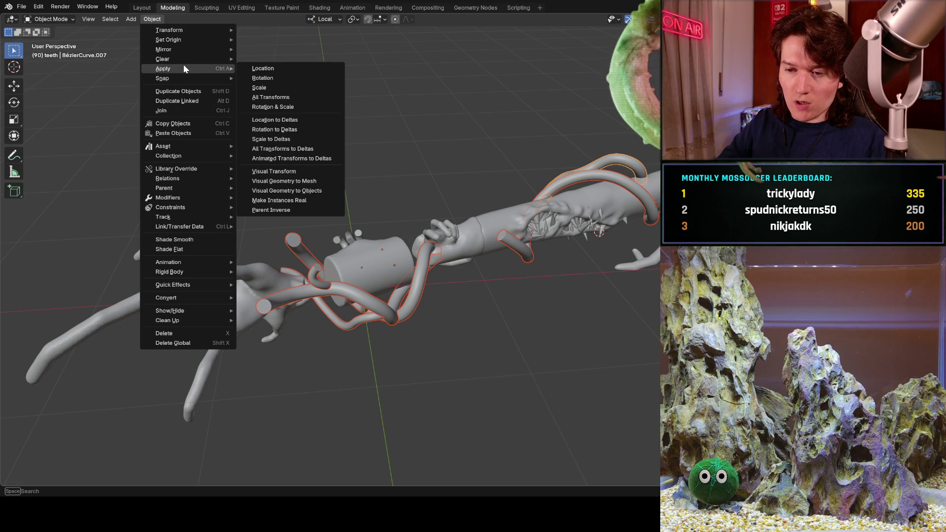
left_click(311, 182)
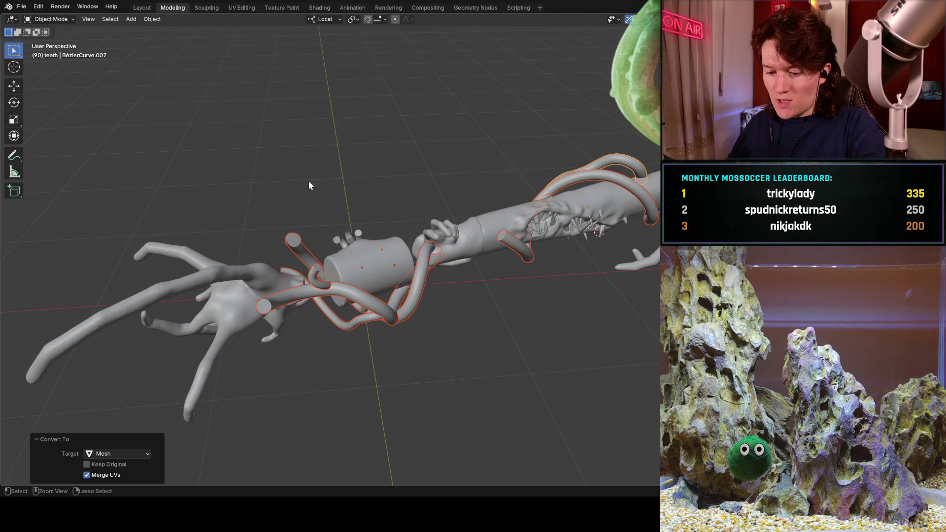
key("ctrl+j")
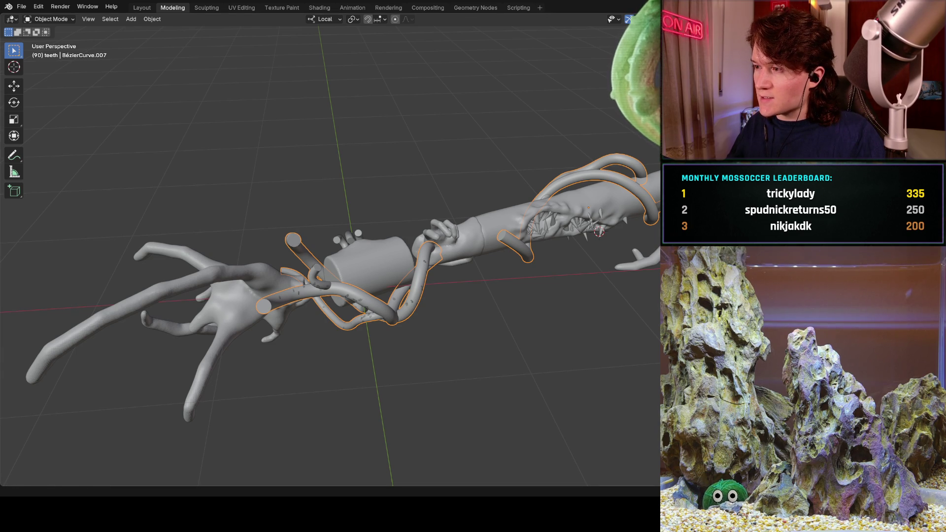
key("F2")
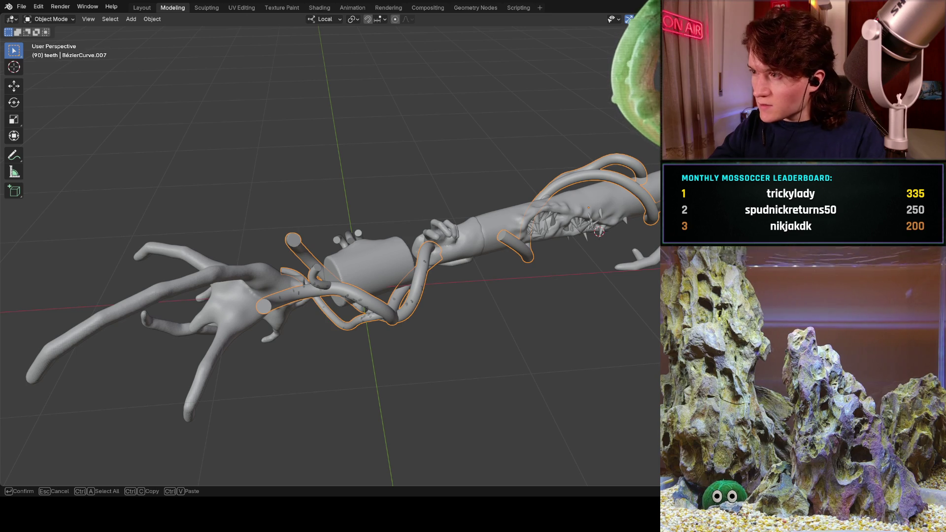
type("DELETE ME")
key("Return")
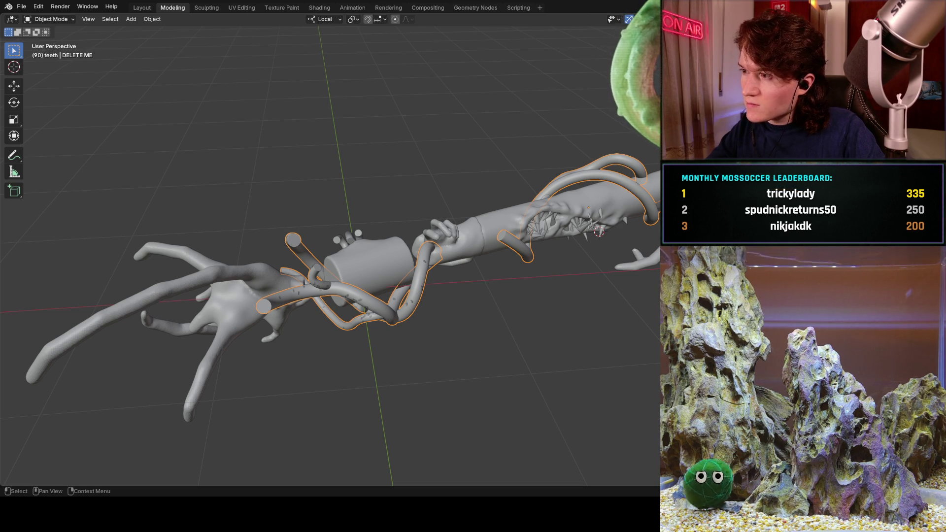
Deselect everything and orbit to see the whole staff sideways.
left_click(541, 79)
mouse_move(541, 79)
middle_mouse_down()
mouse_move(313, 302)
mouse_move(534, 243)
middle_mouse_up()
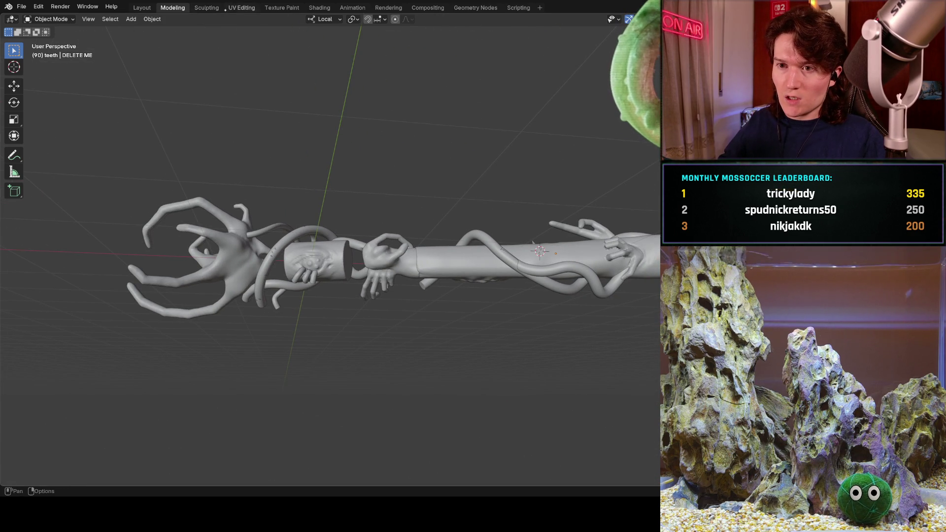
left_click(205, 7)
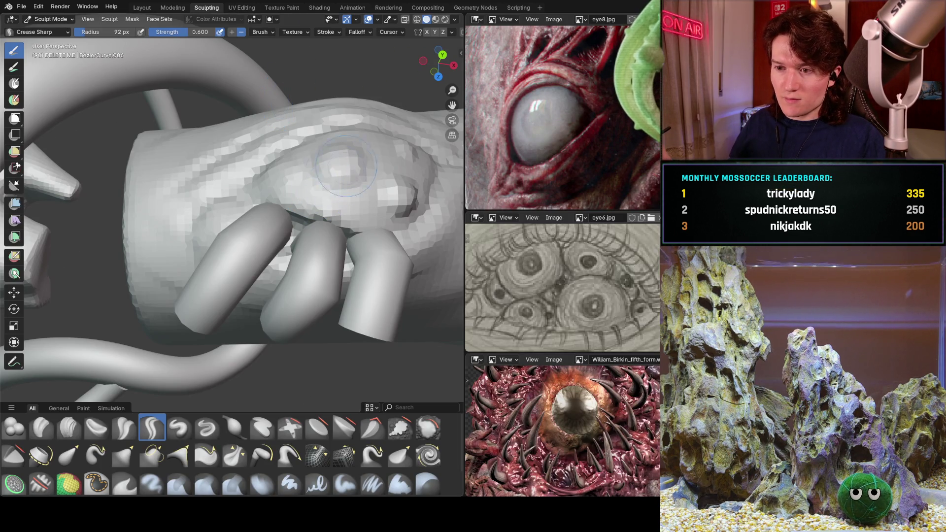
Zoom and orbit to inspect the staff from its end, its side and diagonally.
scroll(328, 199, "down", 5)
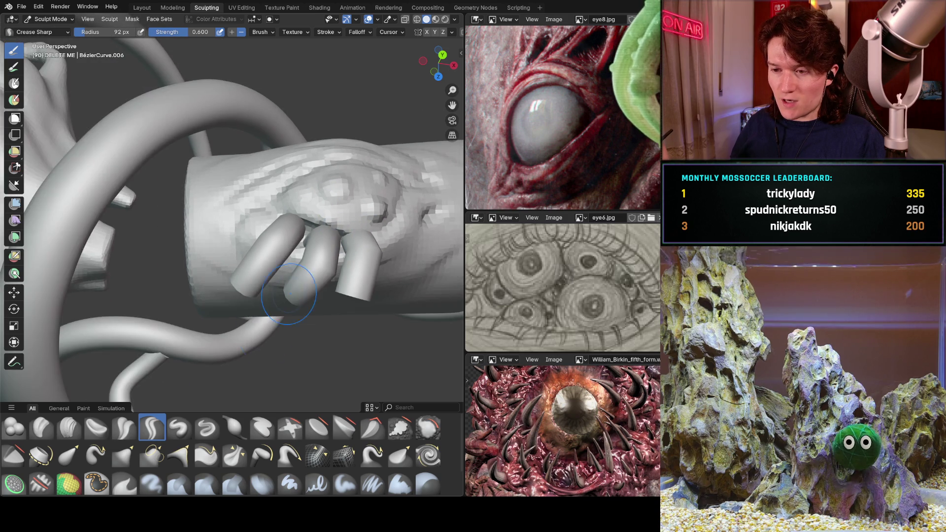
scroll(302, 271, "down", 6)
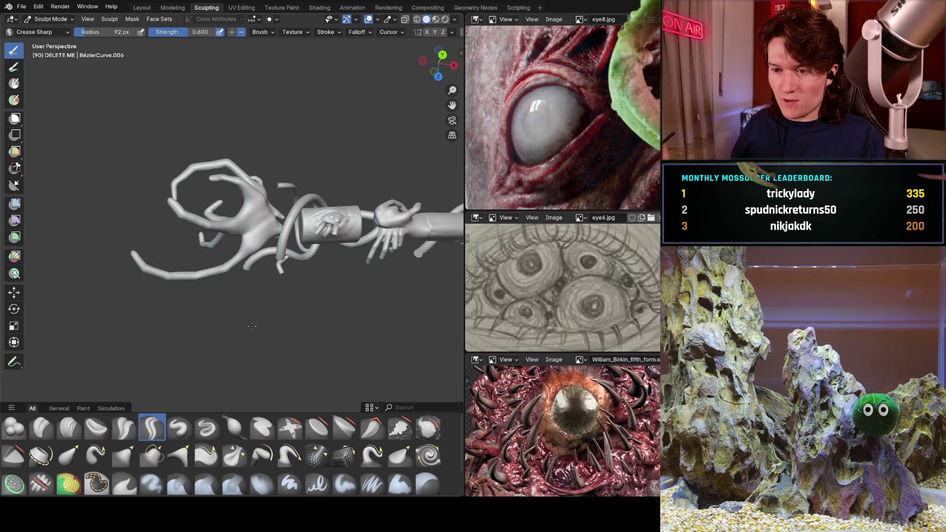
middle_click_drag(325, 242, 291, 239)
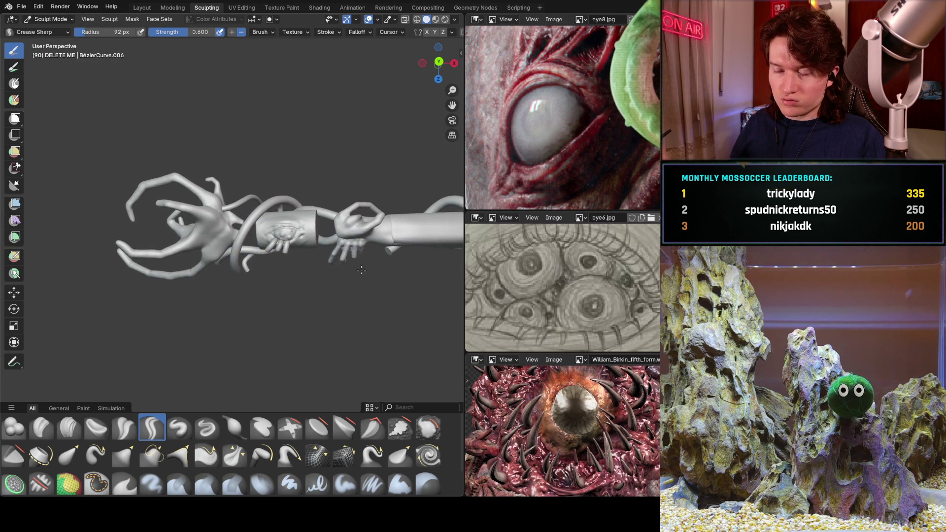
scroll(321, 200, "up", 3)
scroll(309, 217, "down", 4)
mouse_move(310, 218)
middle_mouse_down()
mouse_move(292, 226)
mouse_move(345, 148)
mouse_move(315, 179)
middle_mouse_up()
mouse_move(294, 293)
middle_mouse_down()
mouse_move(268, 222)
mouse_move(268, 323)
mouse_move(251, 339)
middle_mouse_up()
mouse_move(311, 289)
middle_mouse_down()
mouse_move(345, 222)
mouse_move(384, 188)
mouse_move(337, 233)
mouse_move(309, 203)
middle_mouse_up()
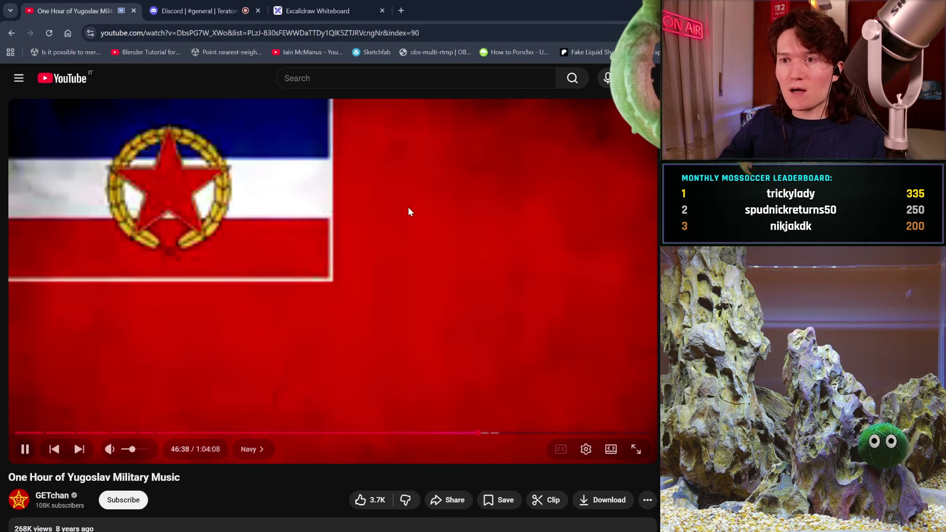
Search Google for 'horror mouth' in a new Chrome tab and show only image results.
left_click(403, 10)
type("mo")
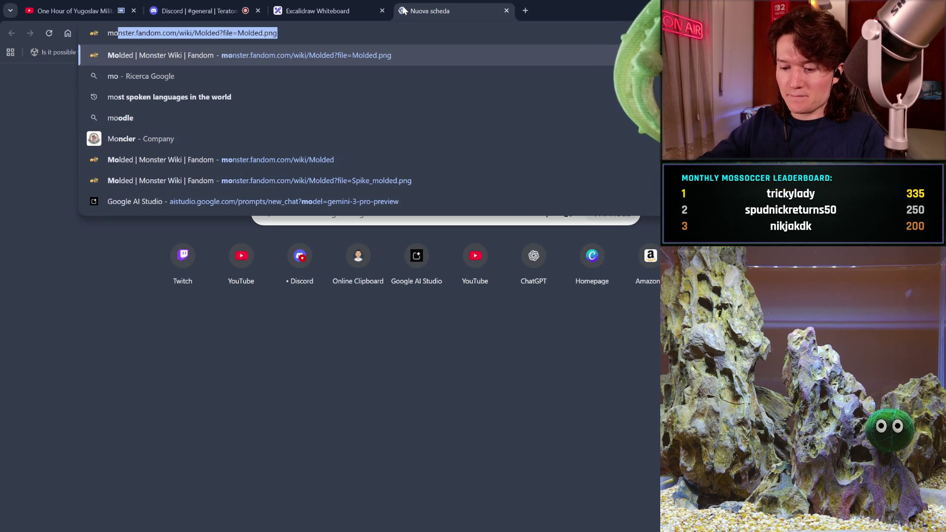
key("BackSpace")
key("BackSpace")
type("ho")
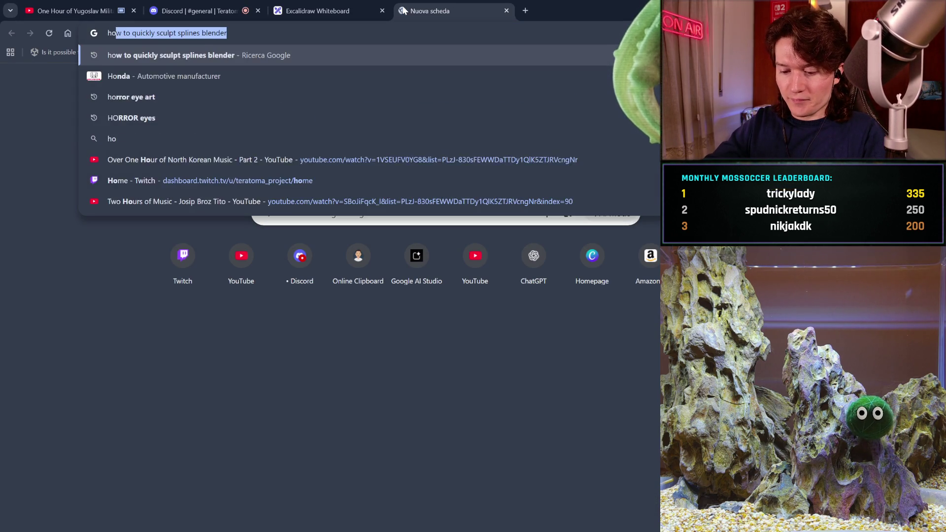
type("rror")
key("BackSpace")
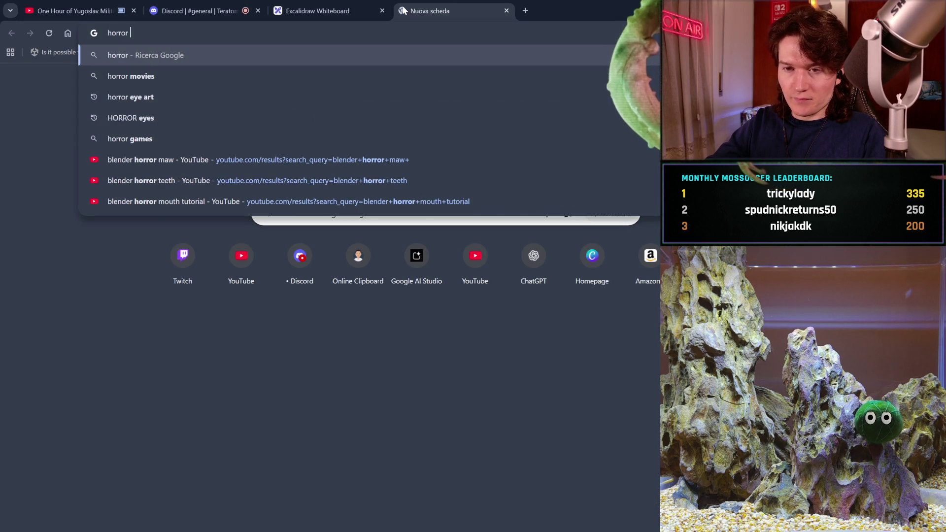
type("mouth+")
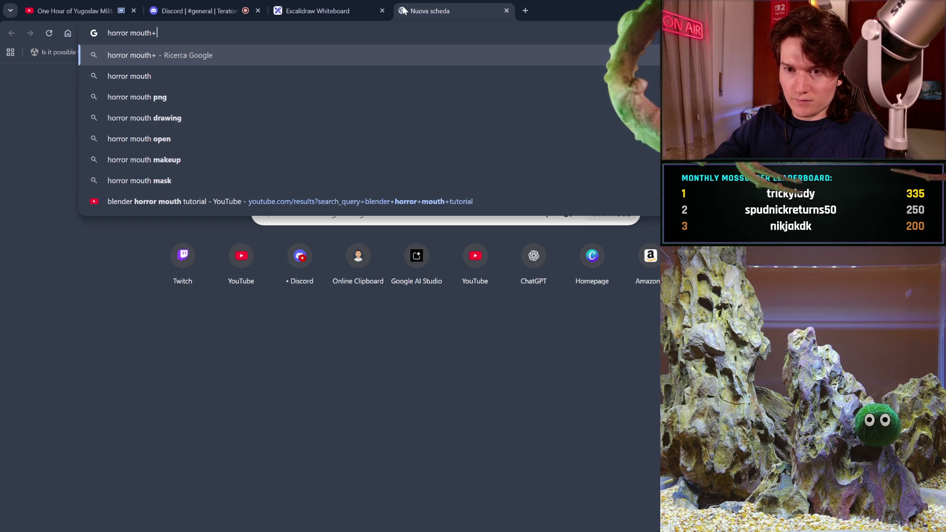
key("BackSpace")
key("Return")
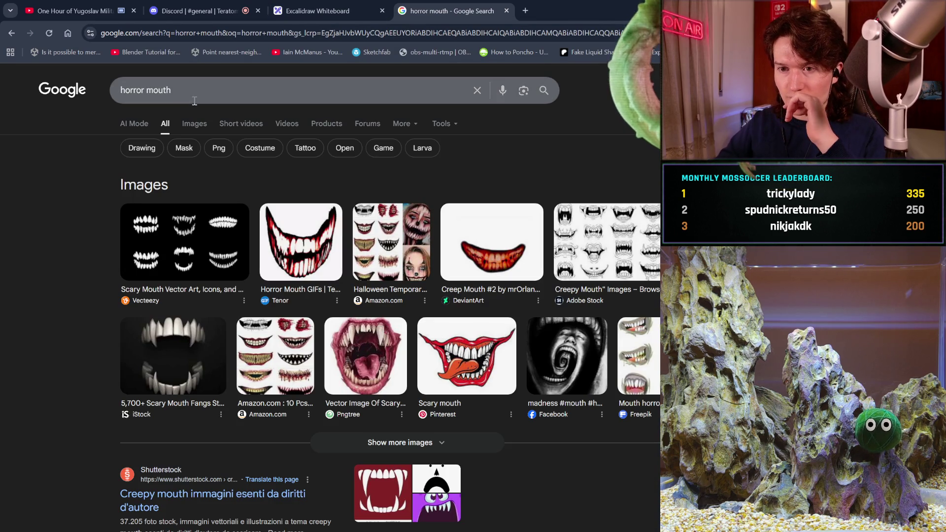
left_click(200, 125)
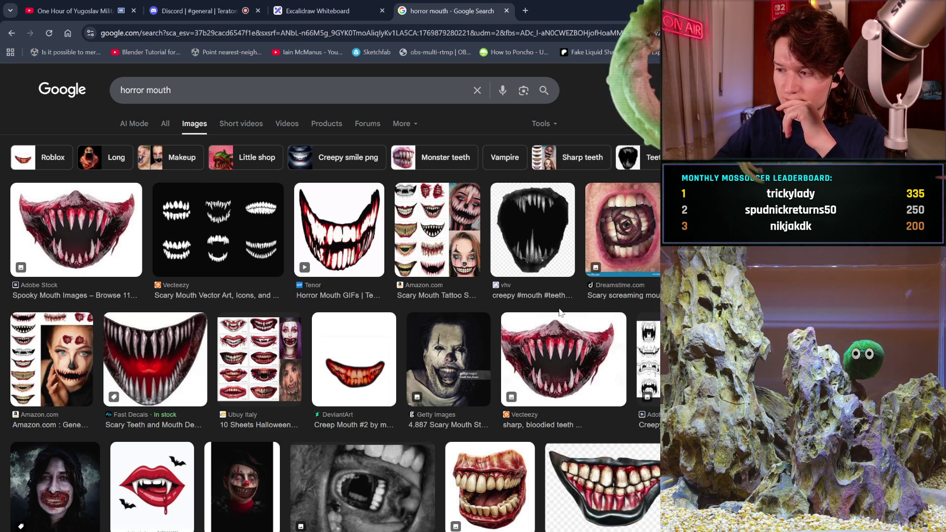
Scroll the results and preview the Halloween Girl With Scary Mouth image.
scroll(559, 312, "down", 3)
scroll(560, 312, "down", 4)
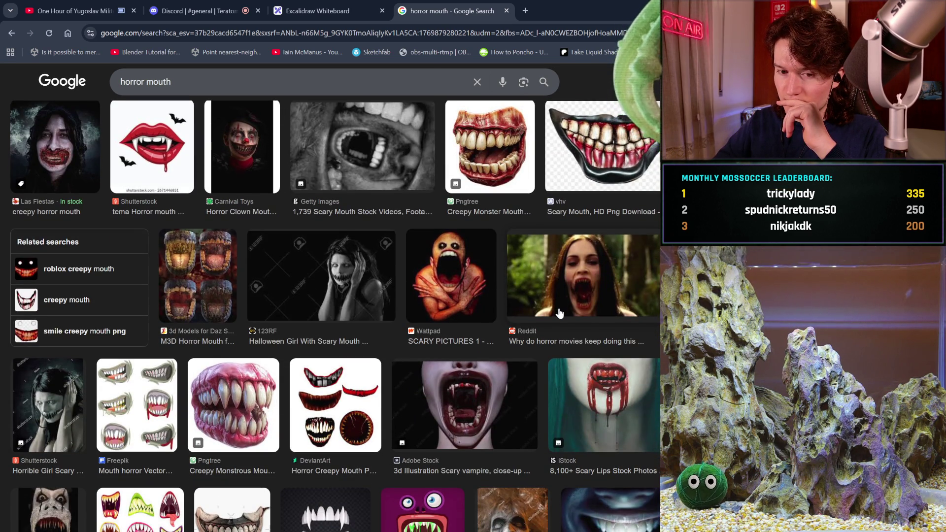
left_click(328, 291)
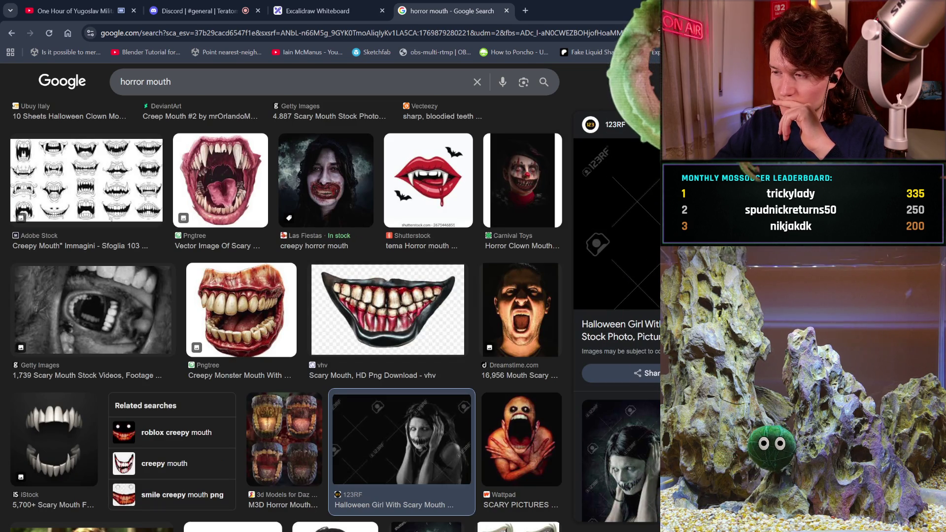
key("Escape")
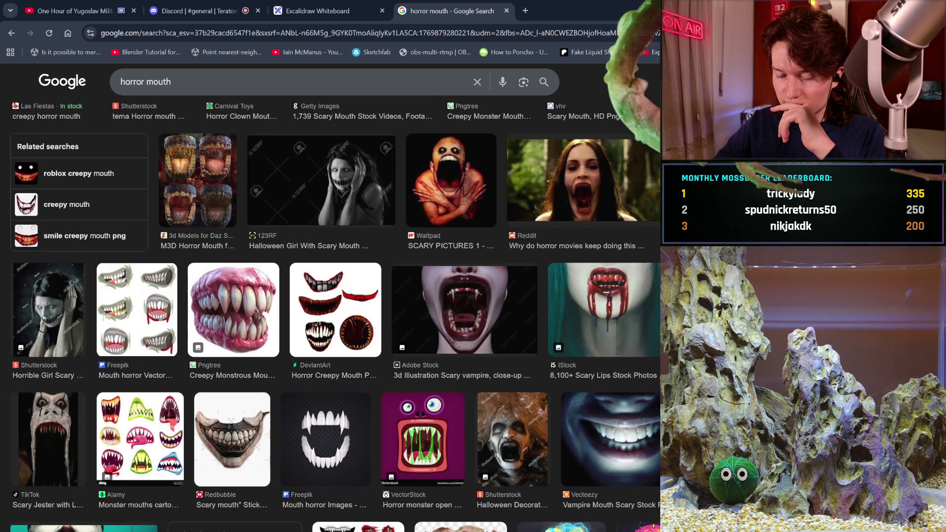
Open the M3D Horror Mouth result, then view its related Daz rotten-eyes product.
scroll(587, 341, "down", 1)
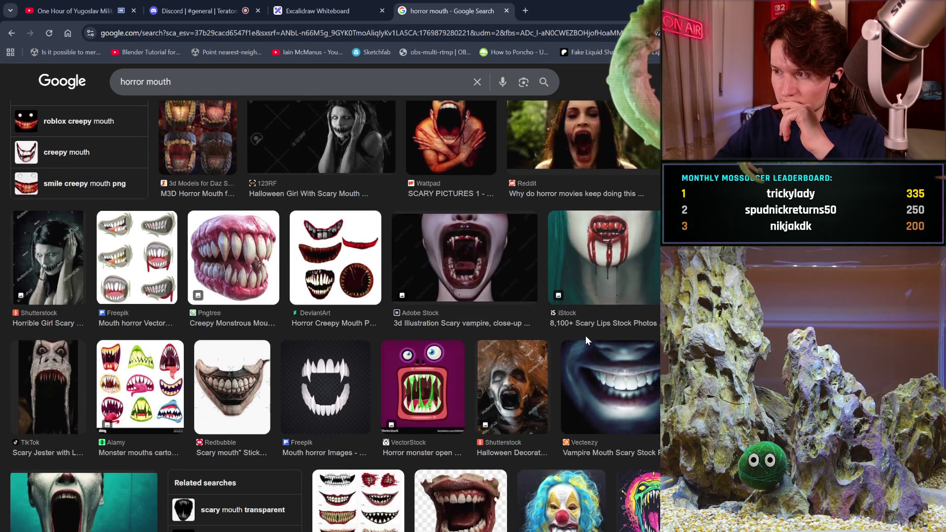
scroll(587, 340, "down", 3)
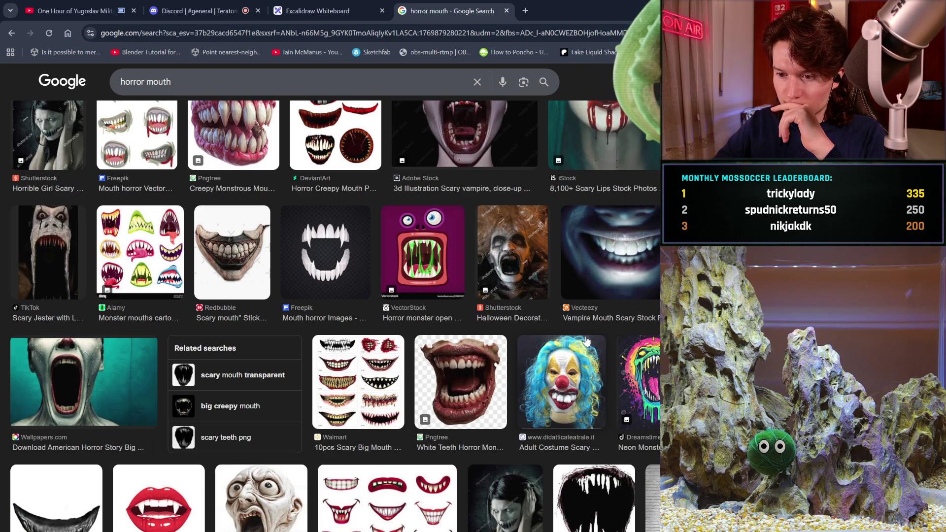
scroll(586, 341, "down", 2)
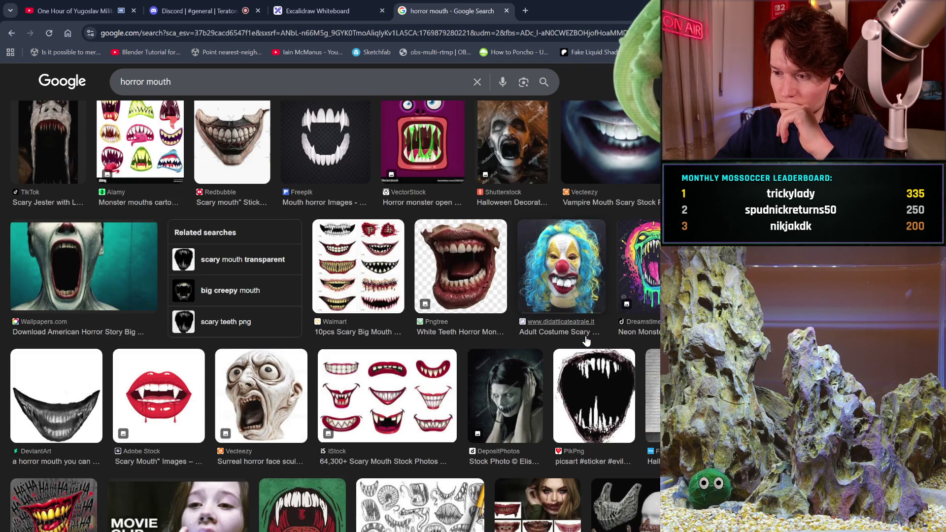
scroll(587, 341, "down", 2)
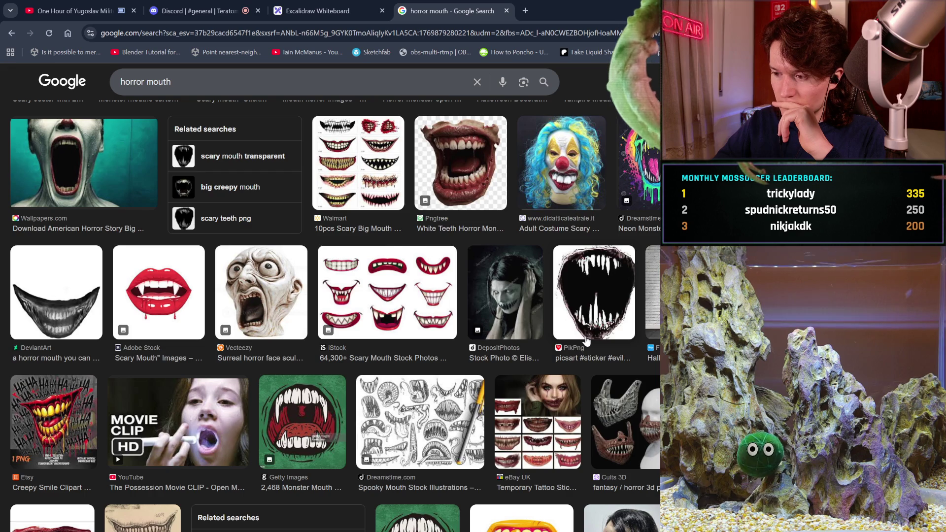
scroll(586, 341, "down", 3)
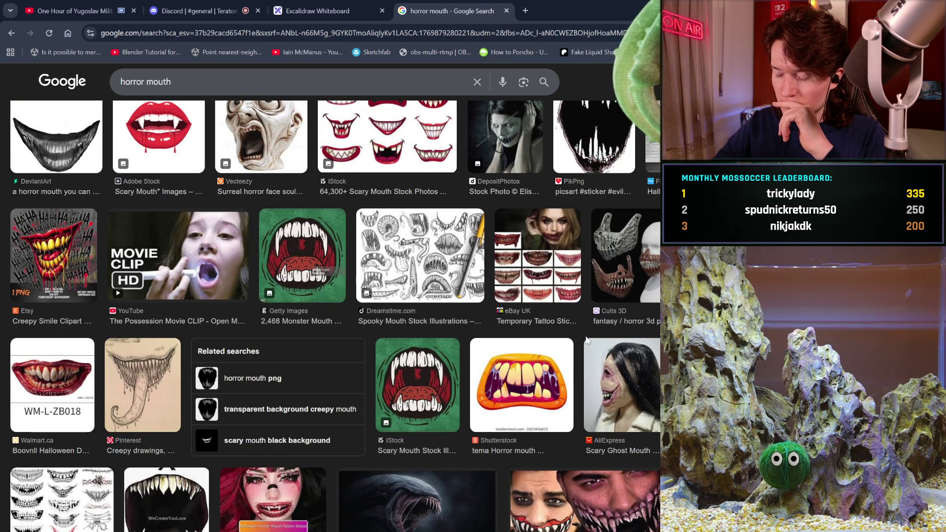
scroll(586, 341, "down", 2)
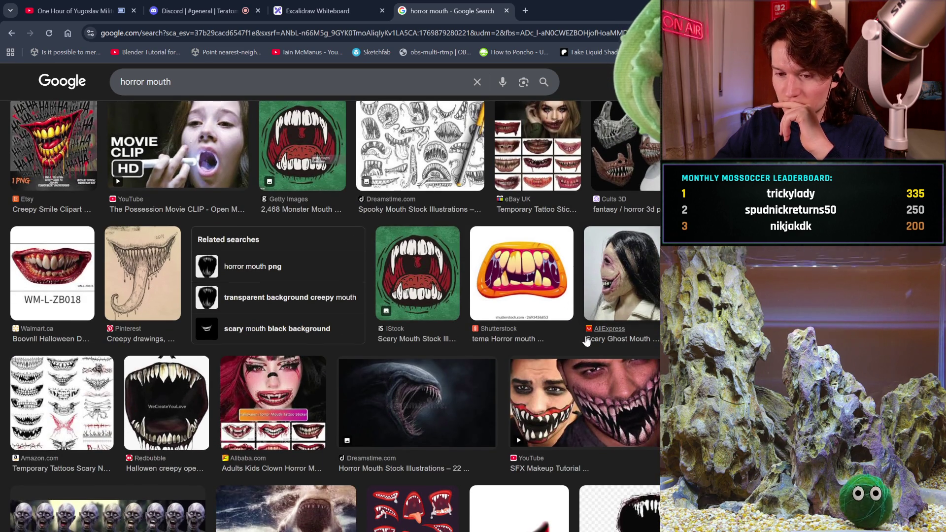
scroll(586, 341, "down", 3)
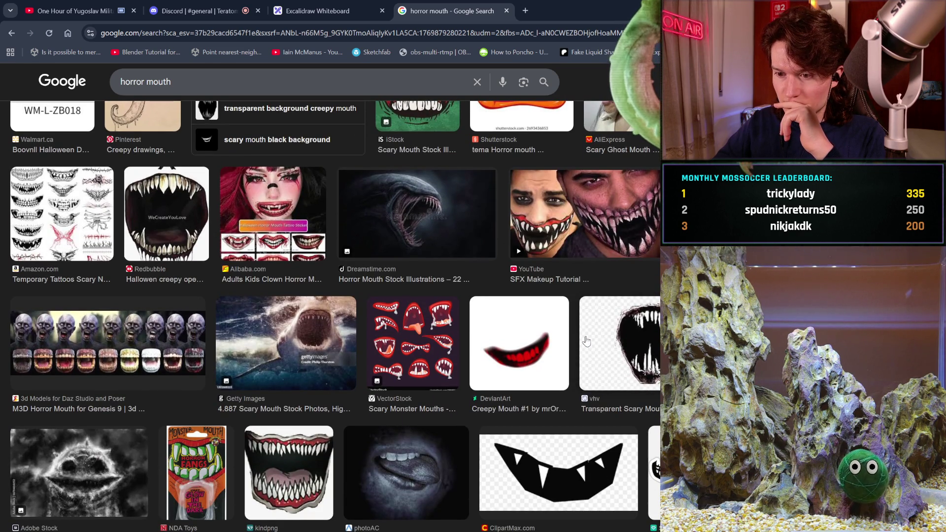
left_click(153, 338)
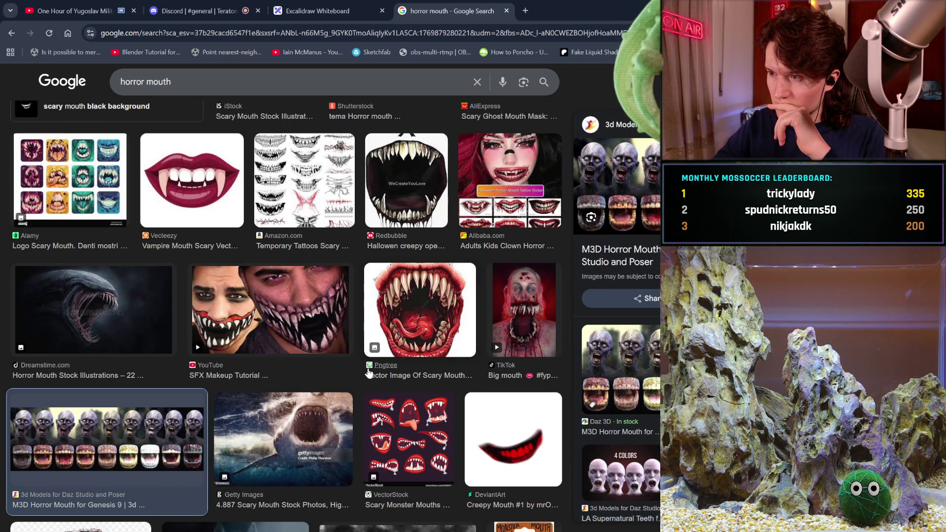
scroll(368, 373, "down", 2)
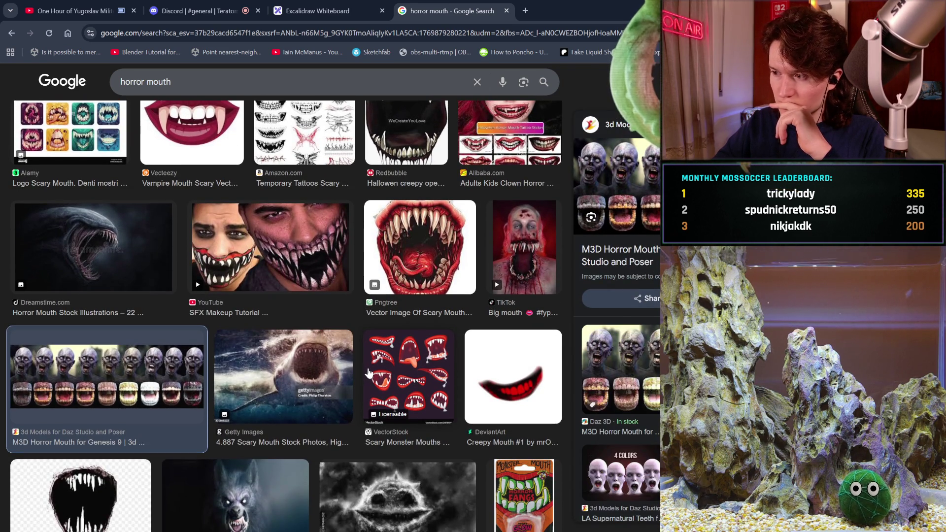
scroll(368, 373, "down", 1)
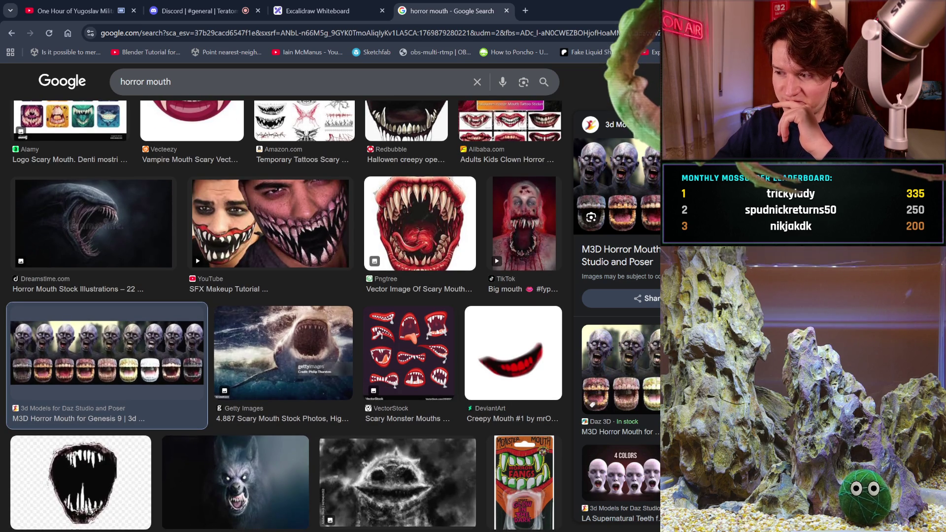
left_click(715, 369)
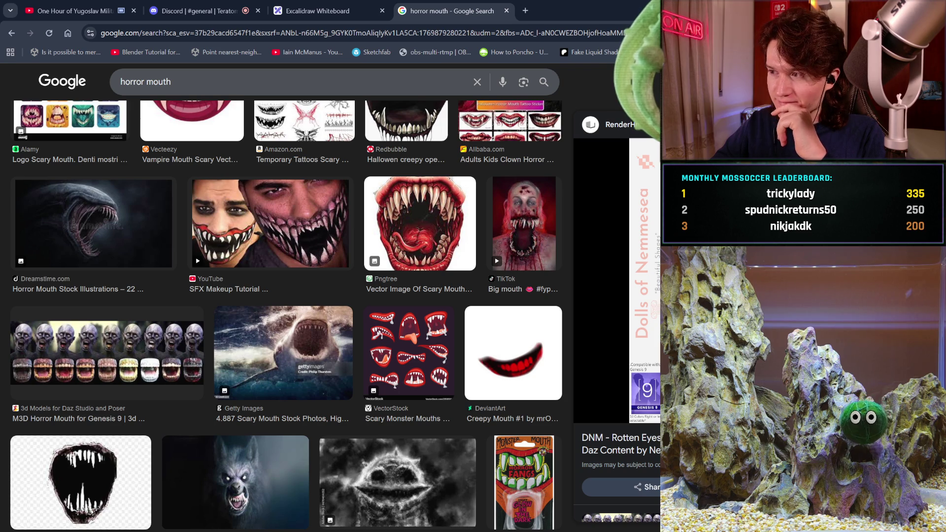
key("Escape")
Scroll through the results and enlarge the Facebook Halloween creepy-mouth makeup image.
scroll(499, 313, "down", 3)
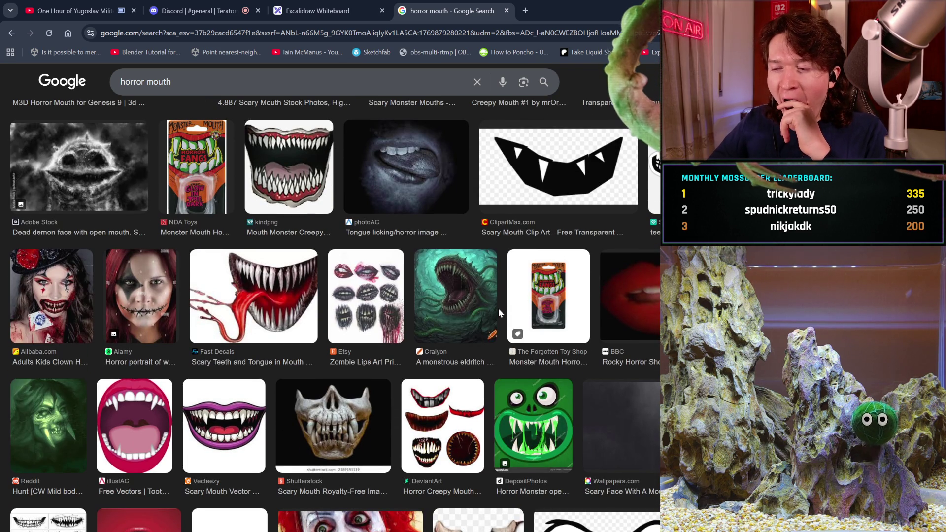
scroll(498, 309, "down", 3)
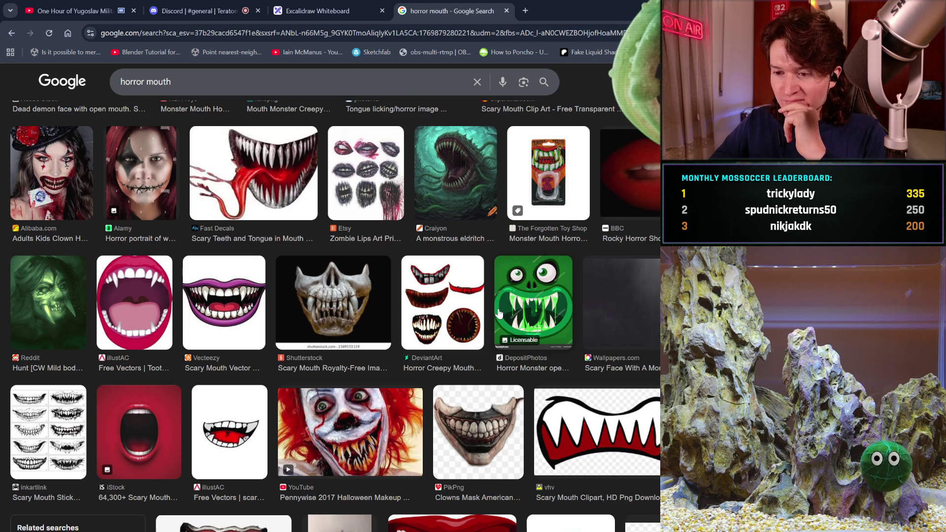
scroll(499, 312, "down", 3)
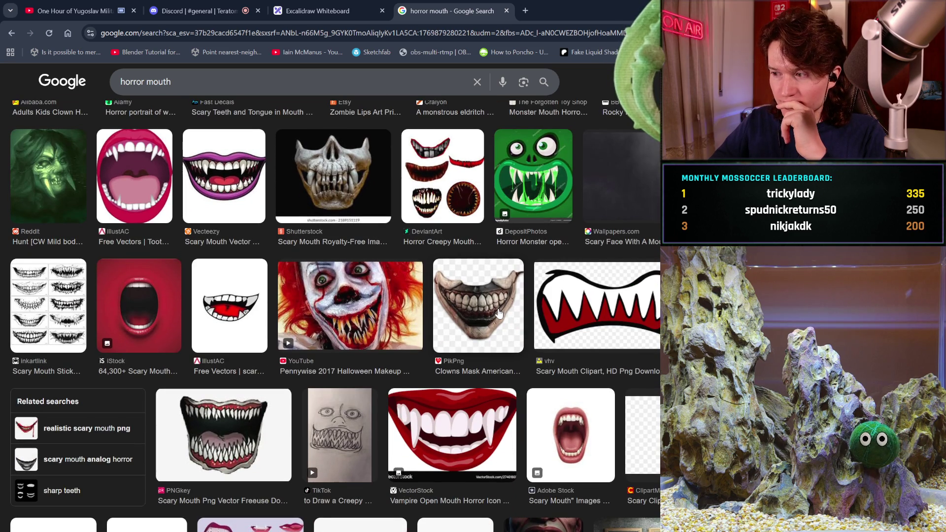
scroll(499, 312, "down", 3)
scroll(498, 313, "down", 3)
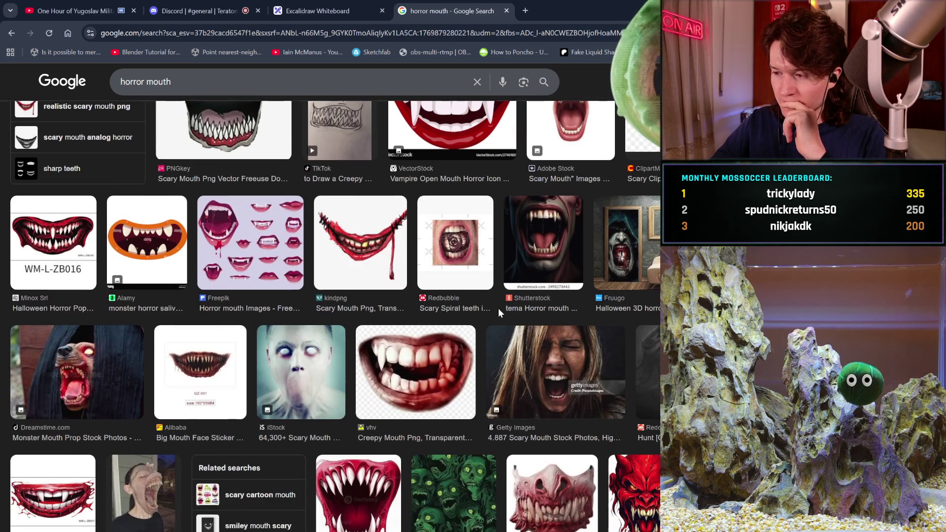
scroll(498, 313, "down", 5)
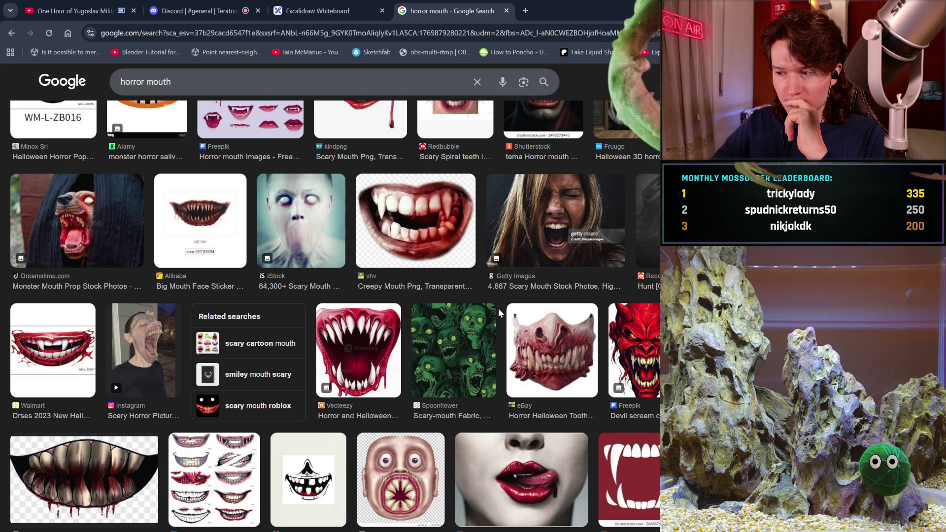
scroll(499, 308, "down", 2)
scroll(499, 308, "down", 4)
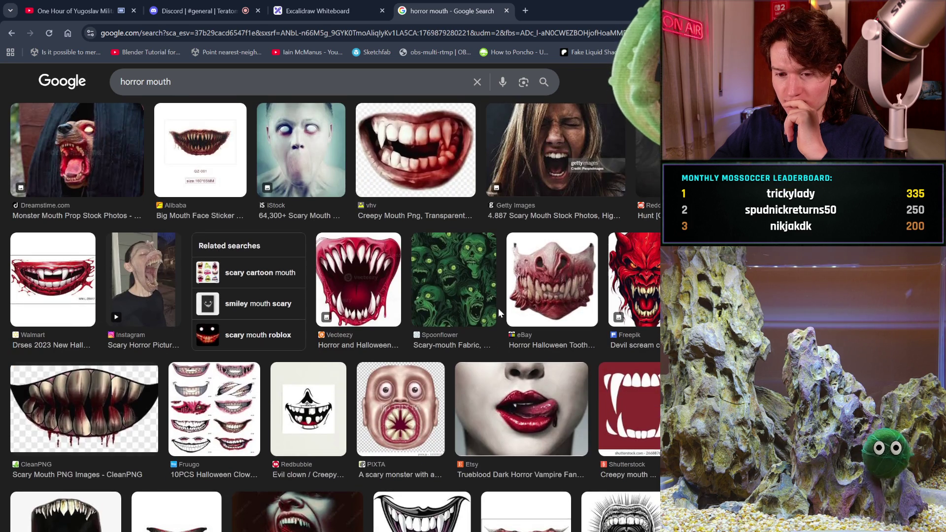
scroll(499, 313, "down", 2)
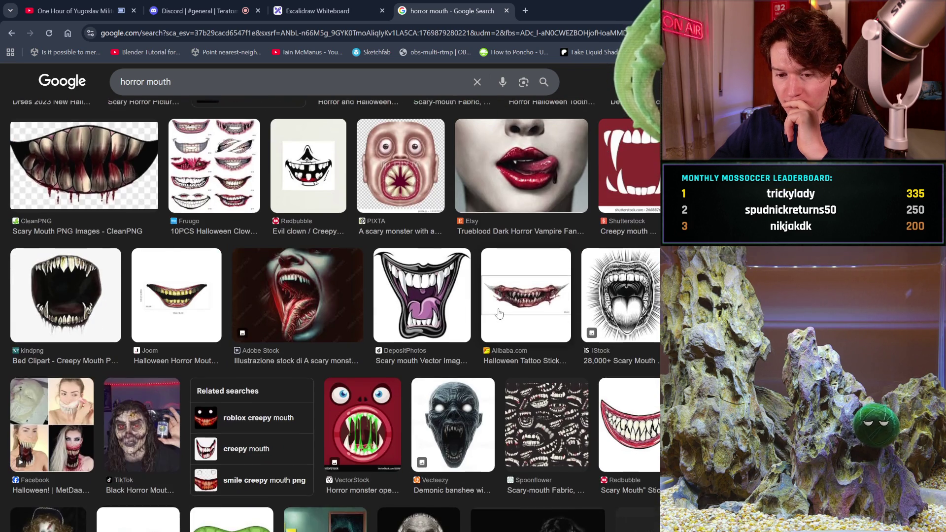
scroll(499, 313, "down", 1)
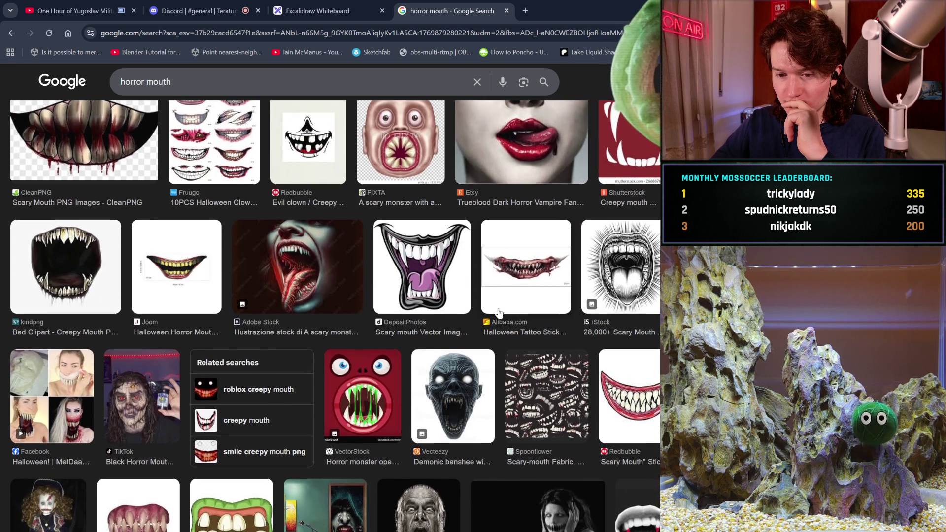
scroll(499, 313, "down", 2)
scroll(499, 313, "down", 1)
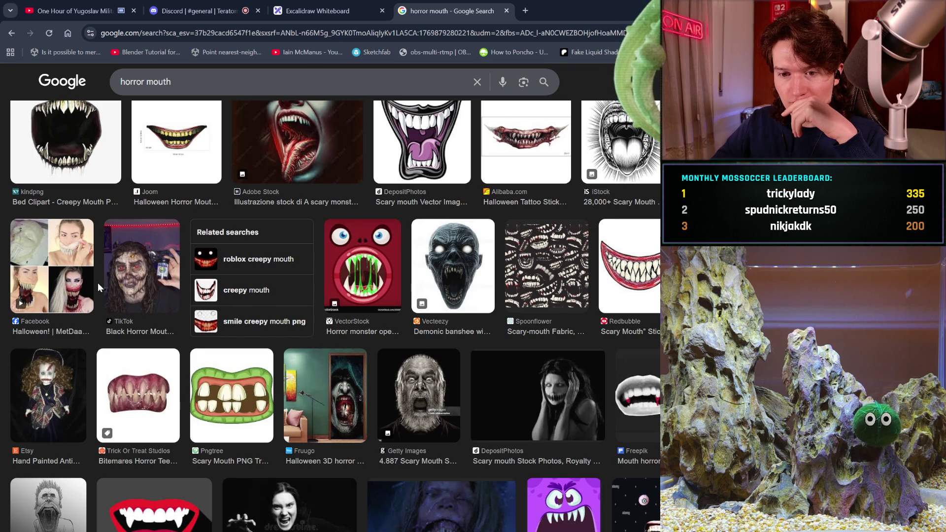
left_click(68, 288)
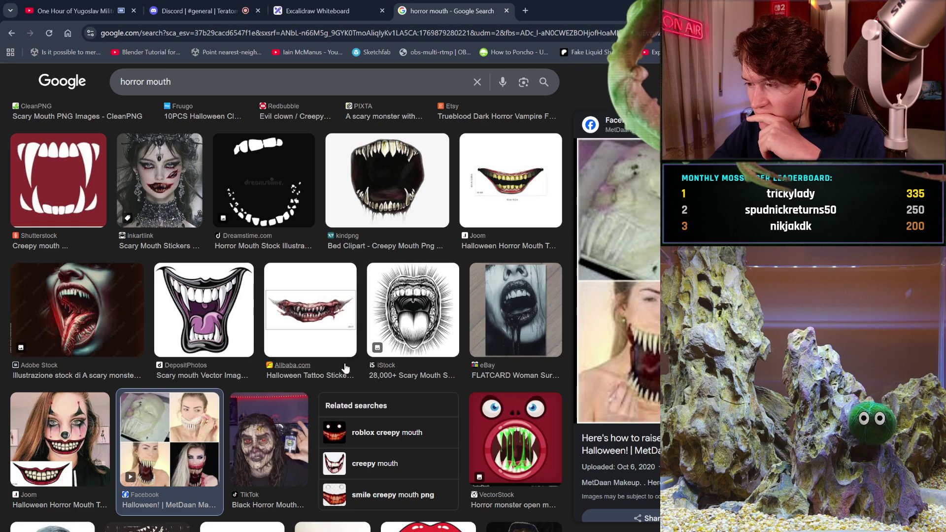
scroll(365, 367, "down", 4)
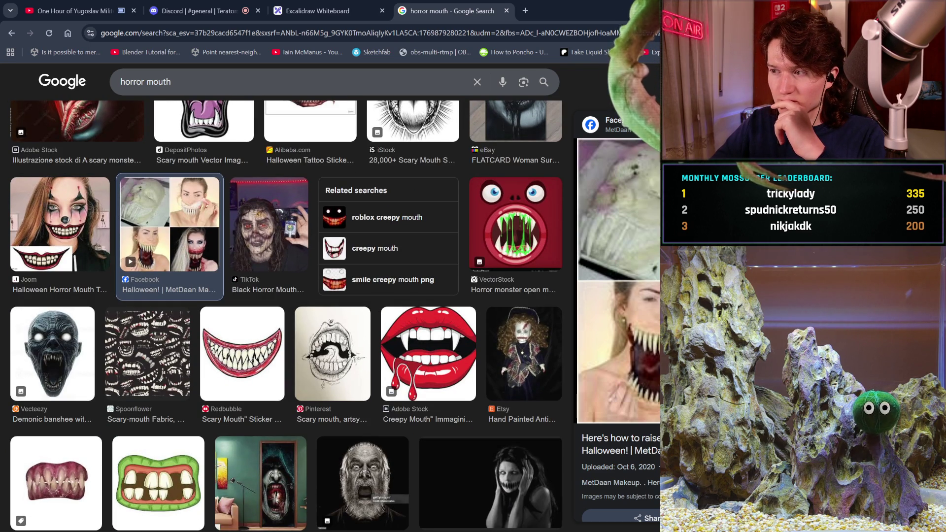
key("Escape")
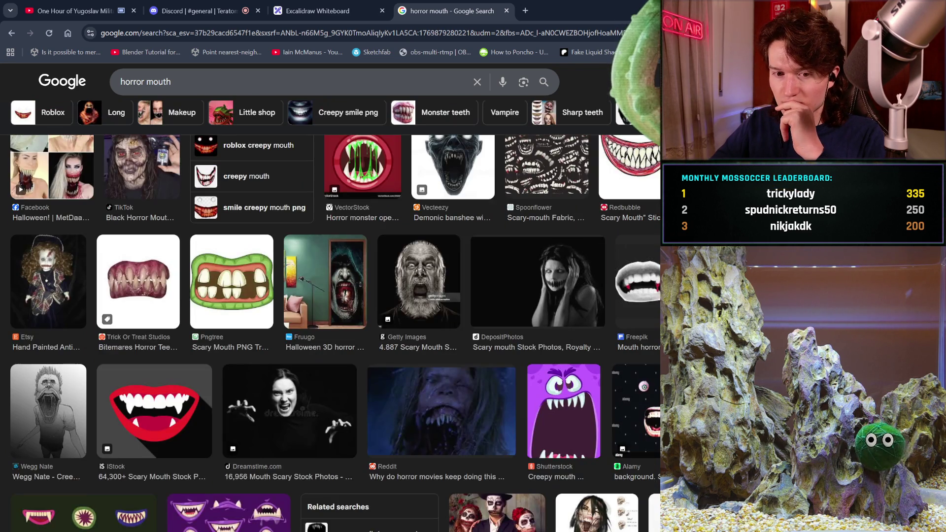
Browse further down and enlarge the CGTrader grotesque monster 3D model image.
scroll(372, 389, "down", 5)
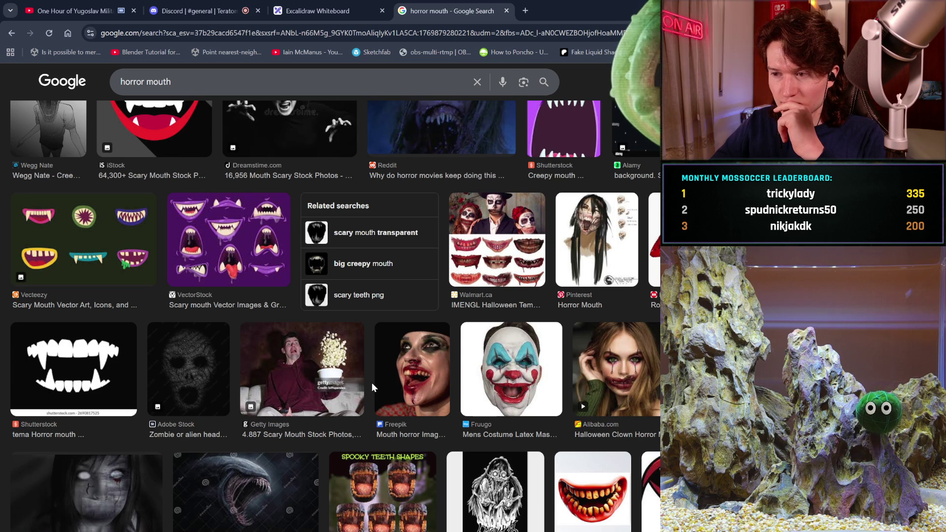
scroll(372, 384, "down", 3)
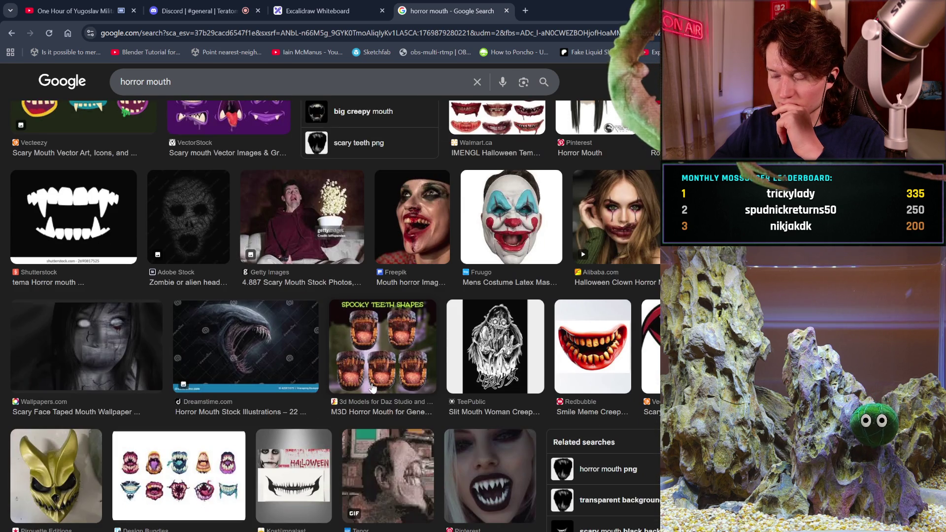
scroll(371, 389, "down", 3)
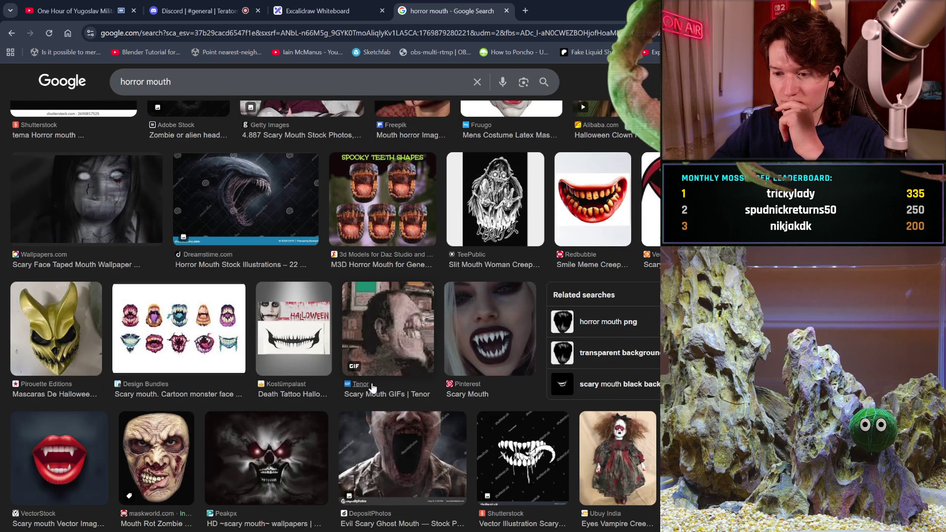
scroll(371, 388, "down", 2)
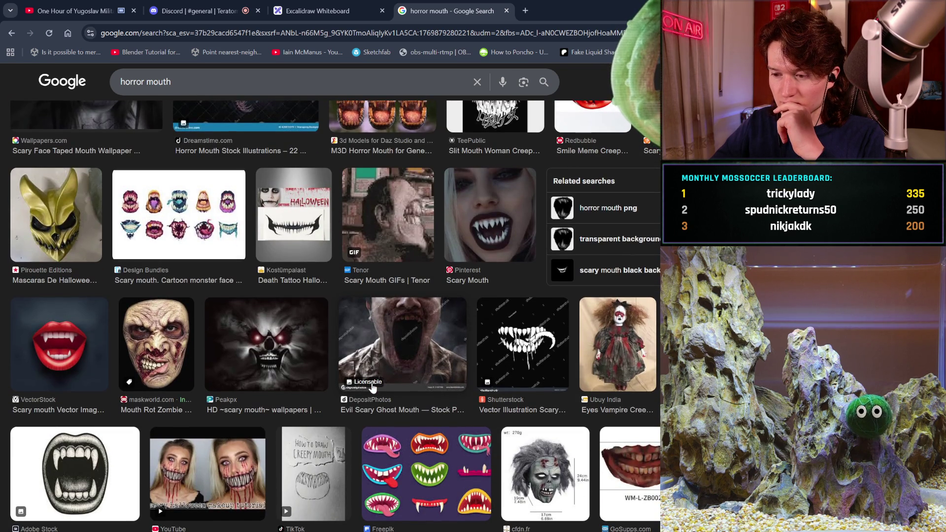
scroll(372, 389, "down", 2)
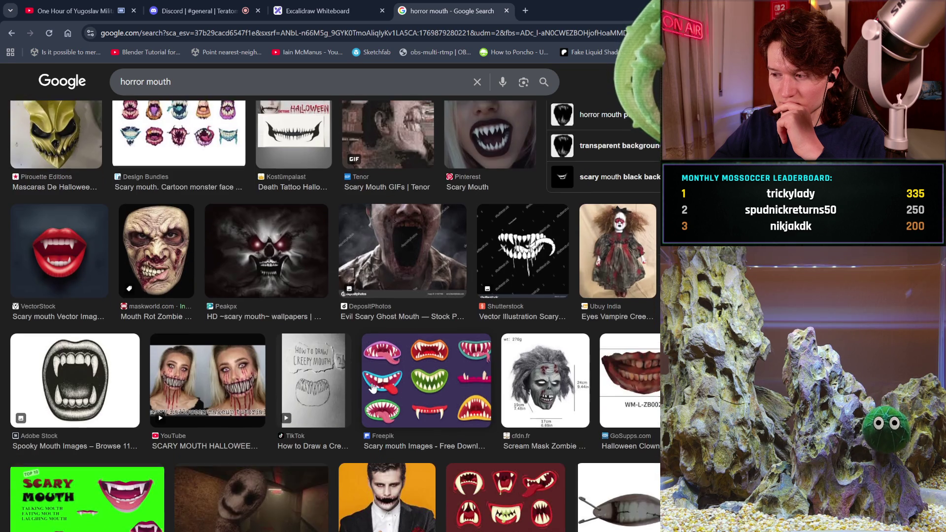
scroll(372, 389, "down", 3)
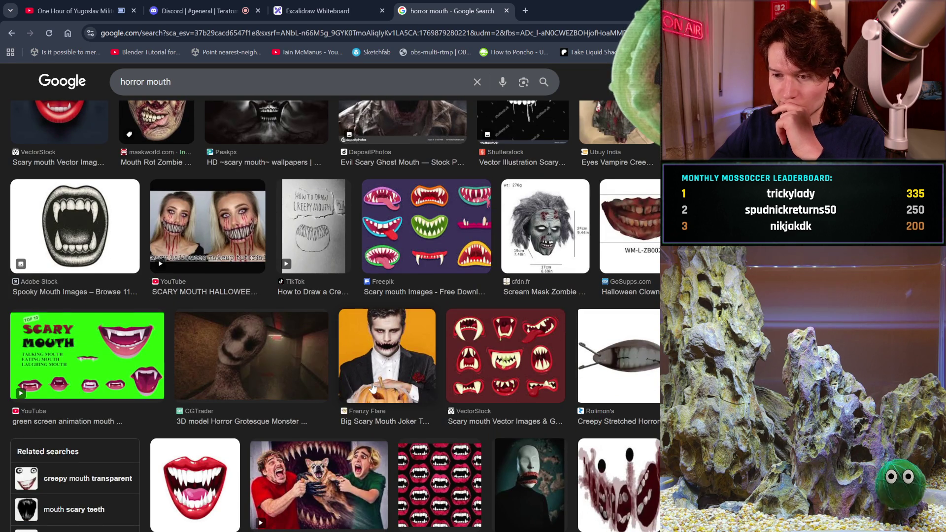
scroll(372, 389, "down", 3)
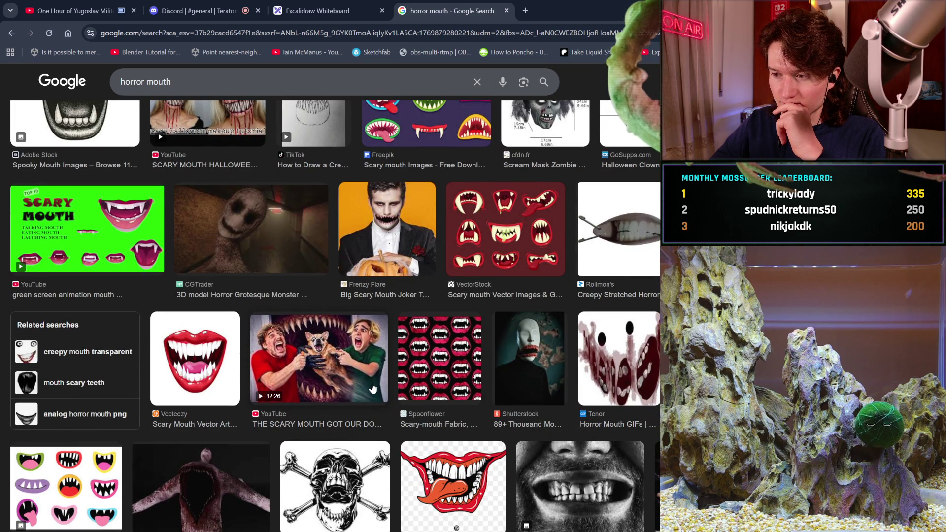
scroll(371, 388, "down", 3)
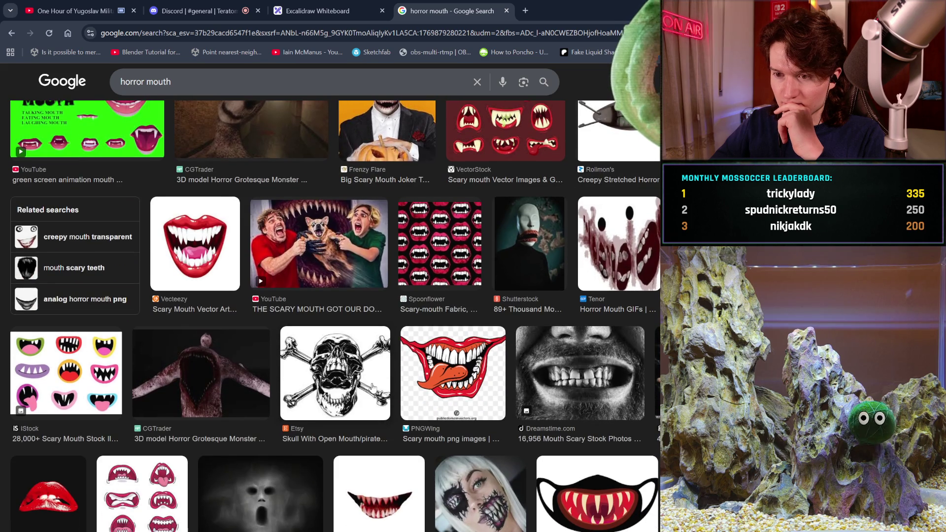
scroll(372, 387, "down", 1)
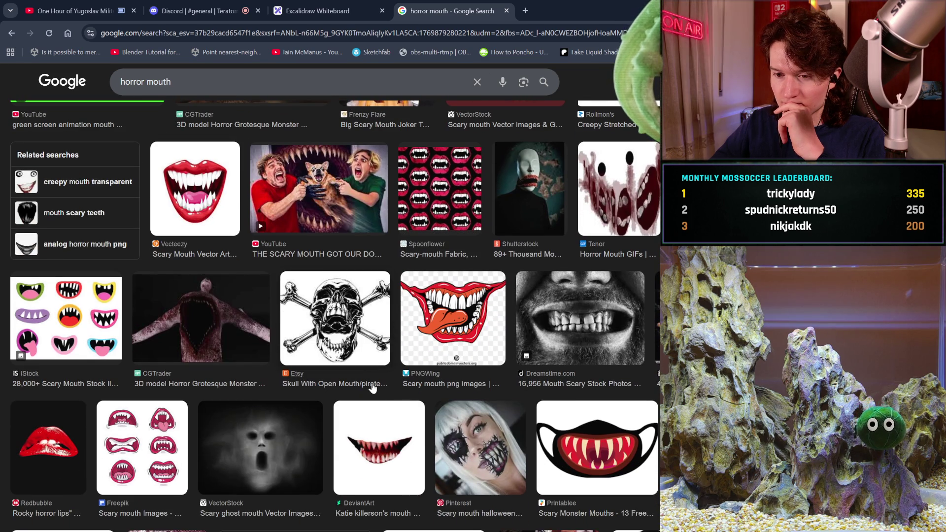
left_click(218, 343)
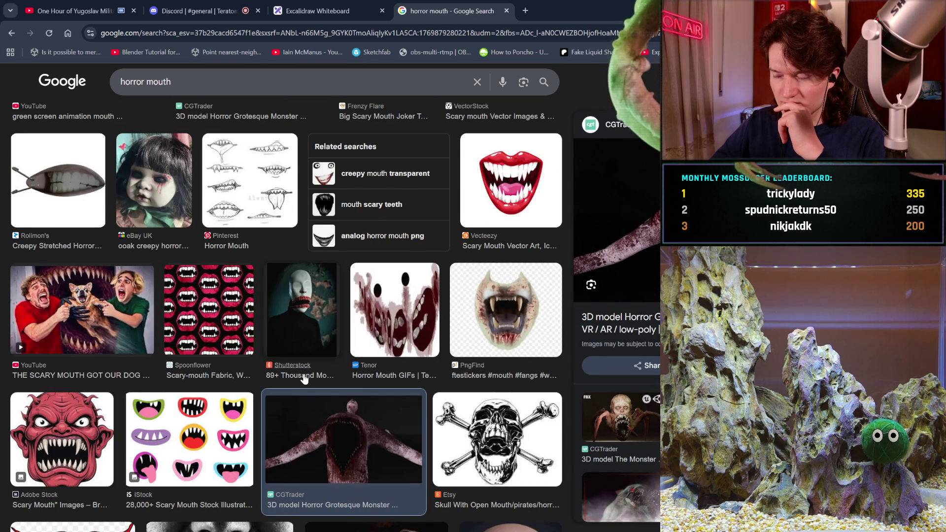
scroll(304, 379, "down", 2)
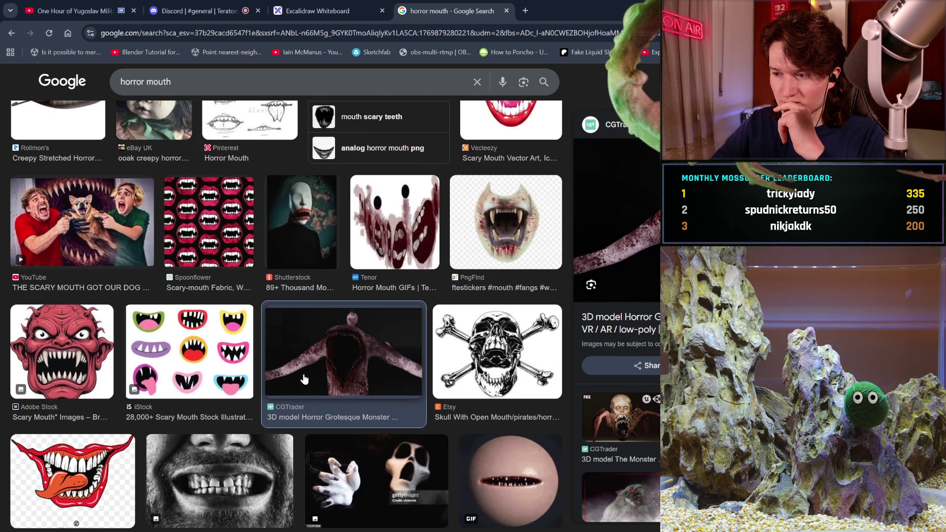
scroll(304, 379, "down", 2)
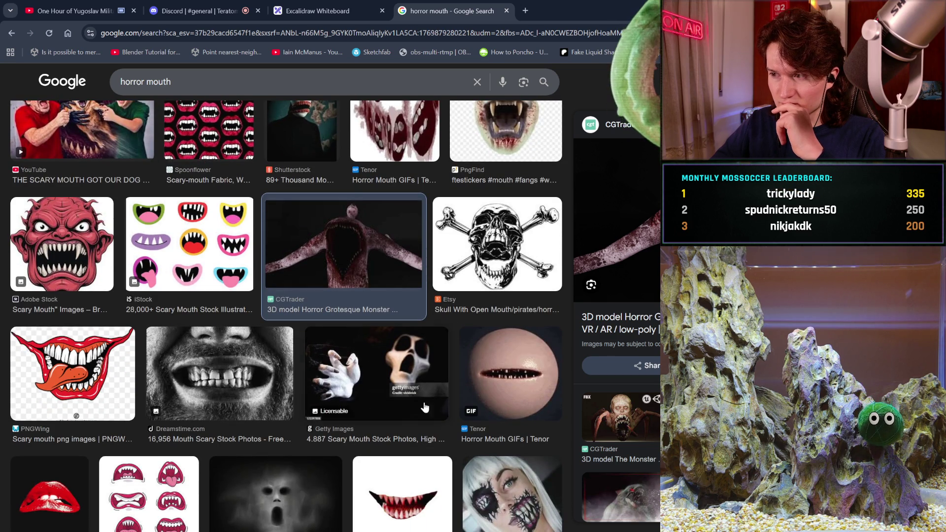
scroll(632, 458, "down", 2)
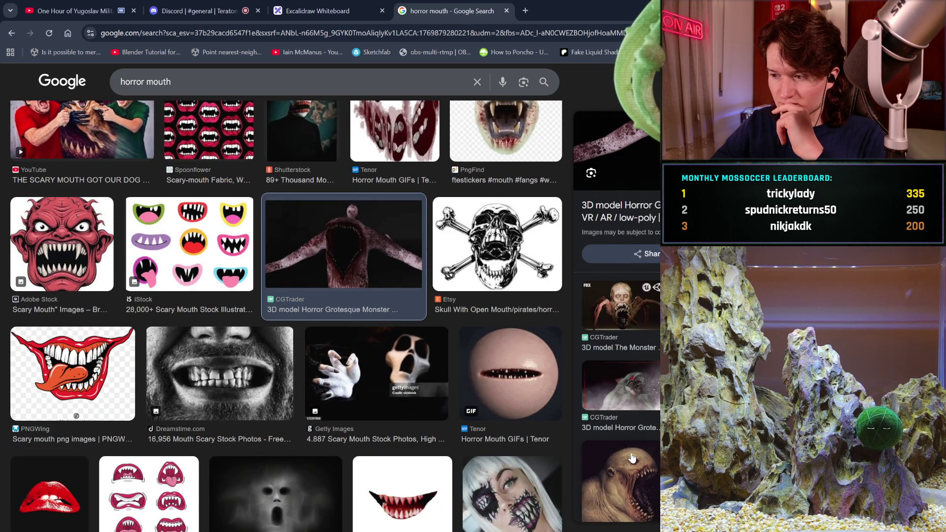
scroll(632, 459, "down", 1)
scroll(633, 458, "down", 1)
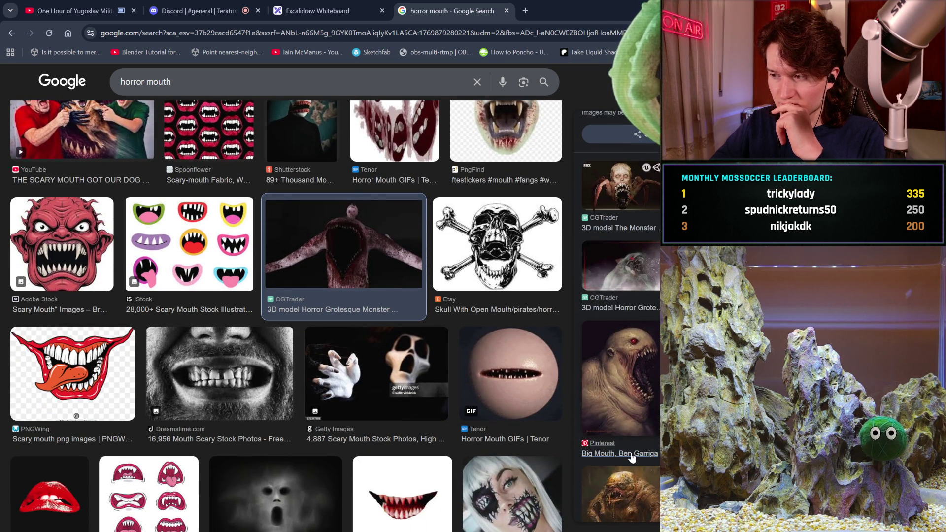
Preview the CGTrader low-poly horror model, then add 'study' to the search query.
left_click(621, 266)
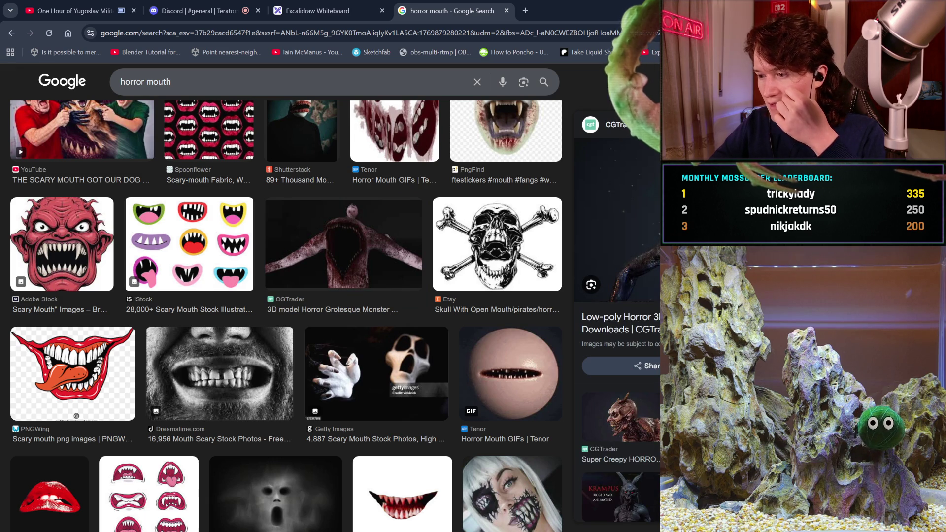
scroll(621, 345, "down", 3)
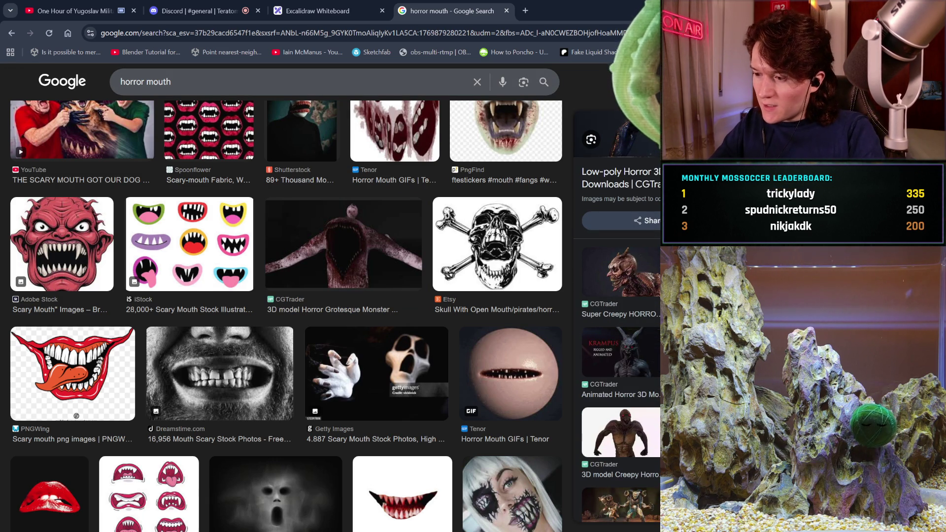
scroll(490, 360, "down", 5)
scroll(489, 359, "down", 5)
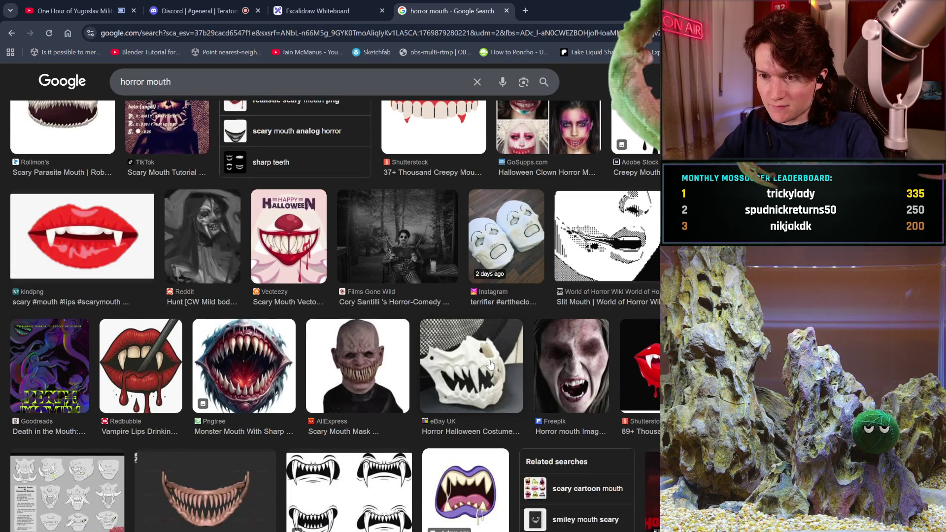
scroll(489, 364, "down", 3)
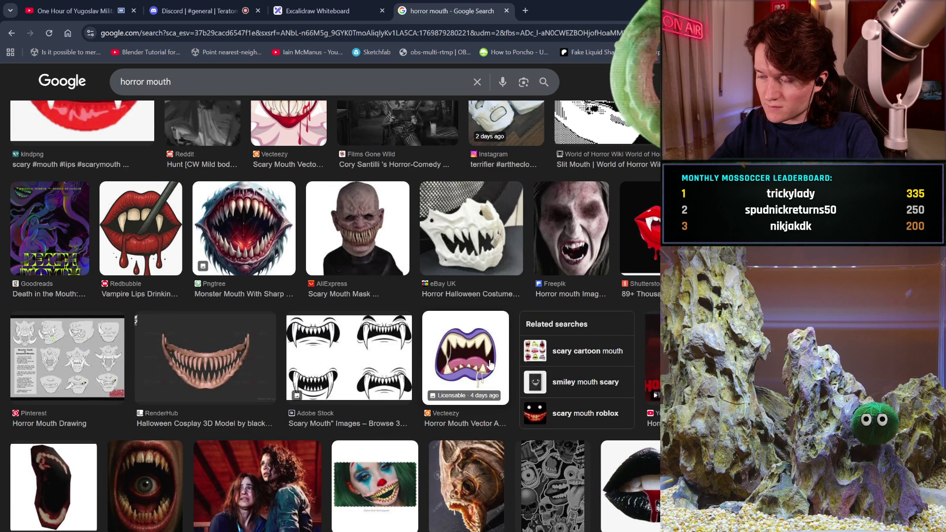
scroll(491, 364, "down", 4)
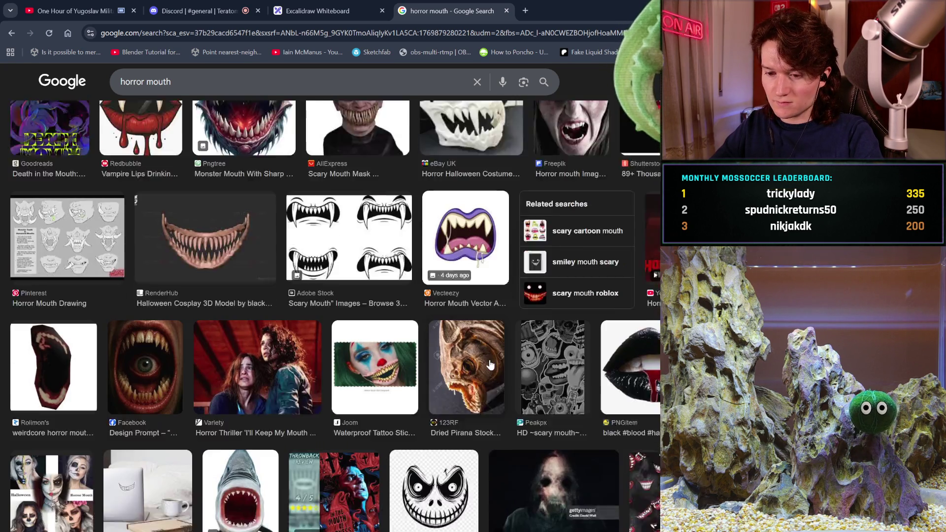
left_click(224, 74)
type("study")
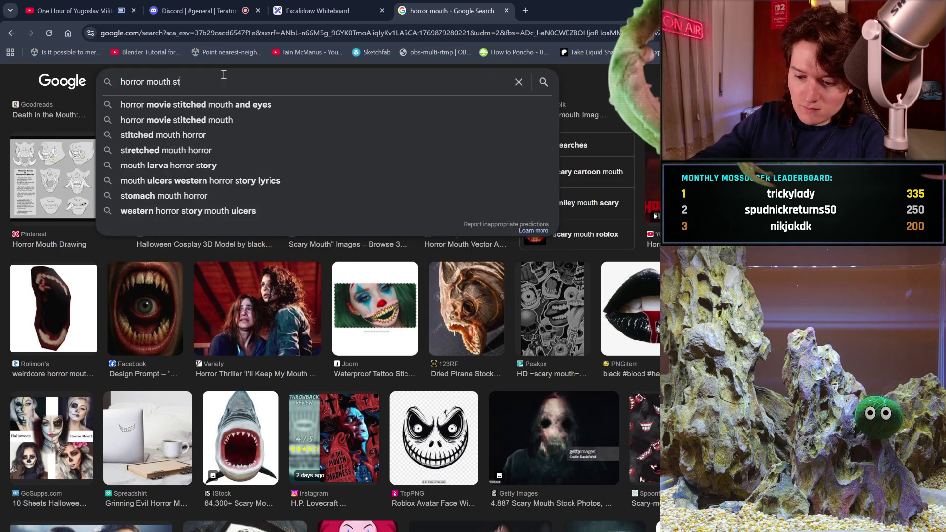
Run the 'horror mouth study' search and scroll through the sketched mouth study sheets.
key("Return")
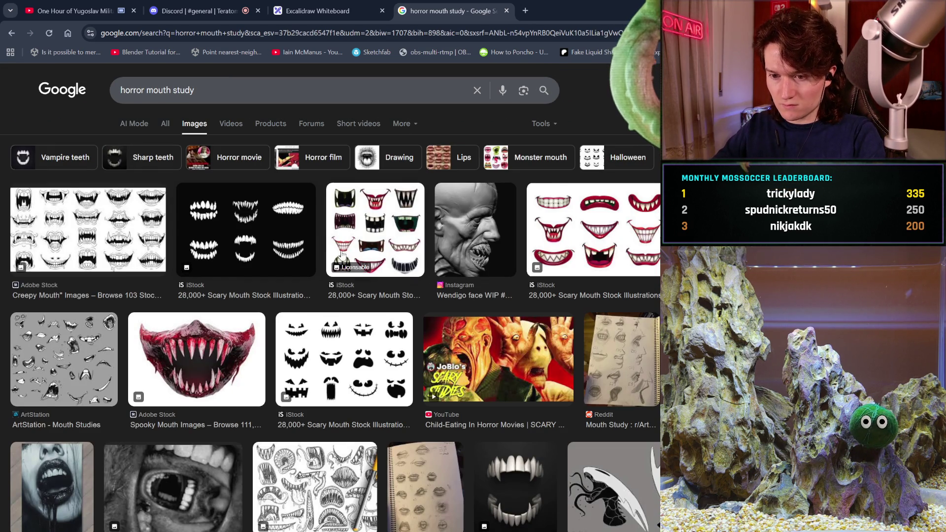
scroll(355, 270, "down", 1)
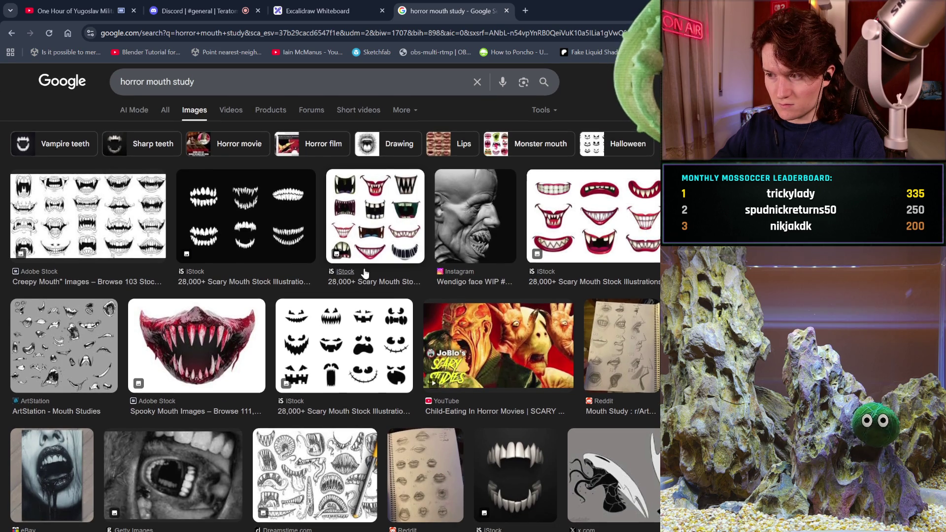
scroll(365, 272, "down", 2)
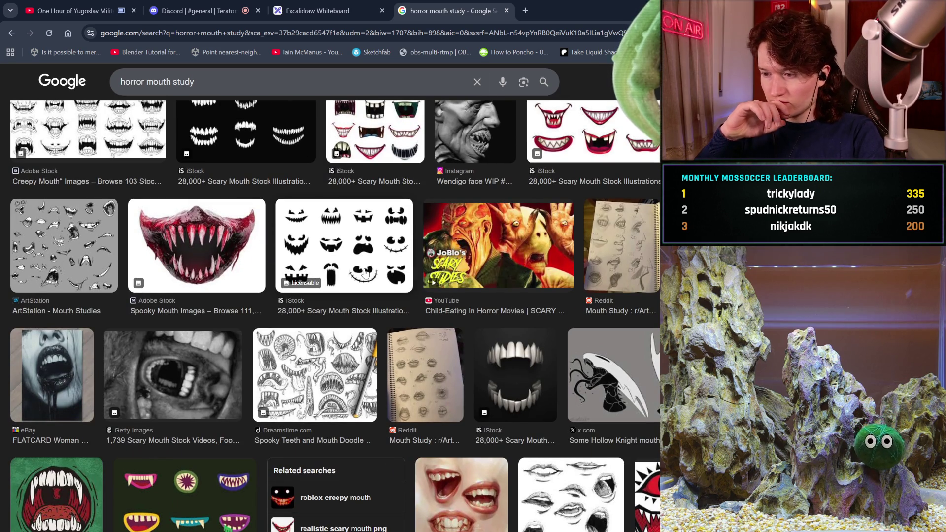
scroll(365, 272, "down", 2)
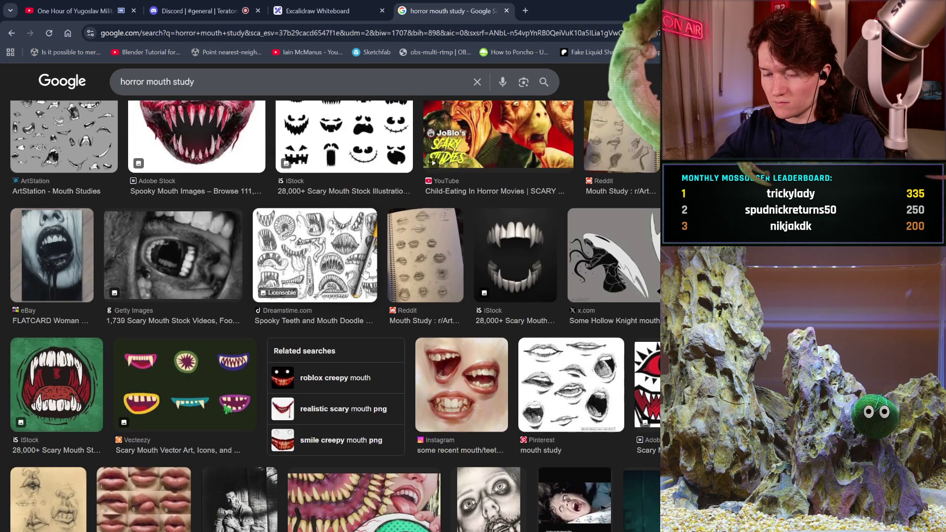
scroll(365, 274, "down", 5)
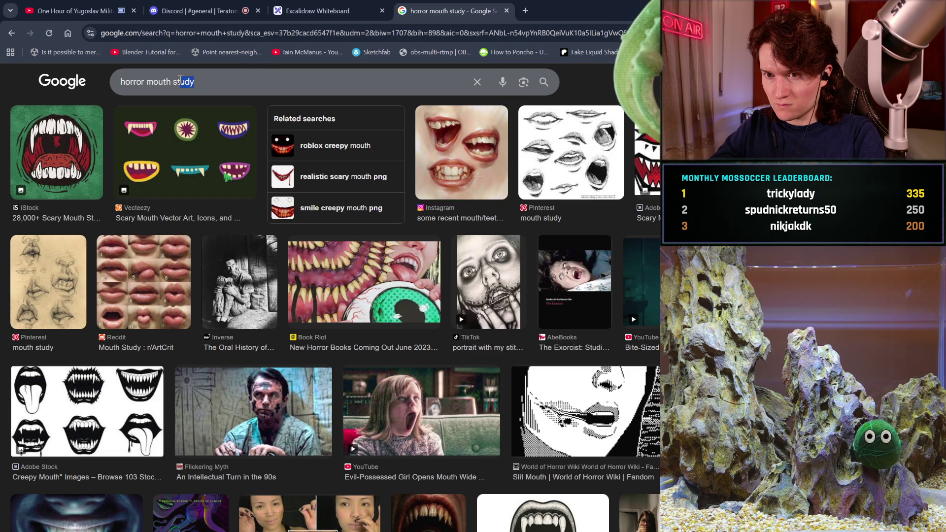
left_click_drag(180, 79, 174, 79)
Search 'horror mouth art' and preview the hands-on-face Pinterest drawing.
type("art")
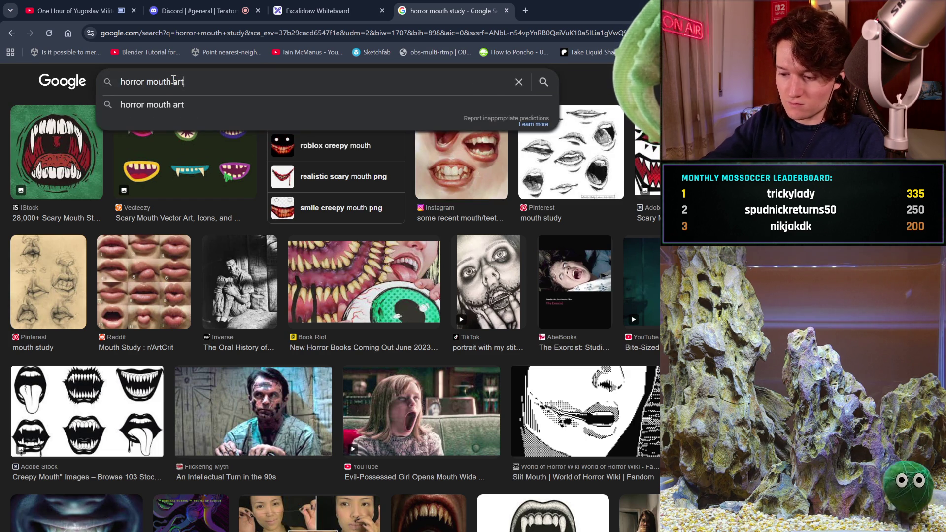
key("Return")
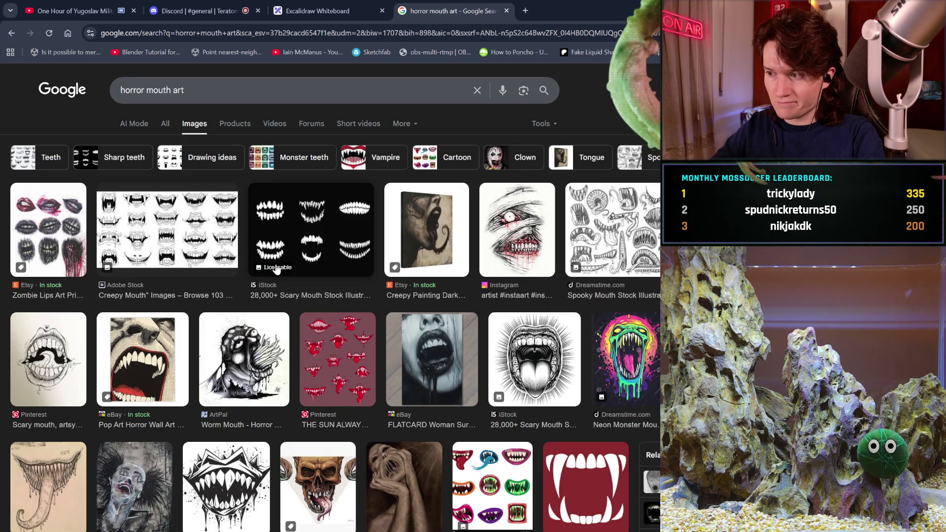
scroll(279, 263, "down", 2)
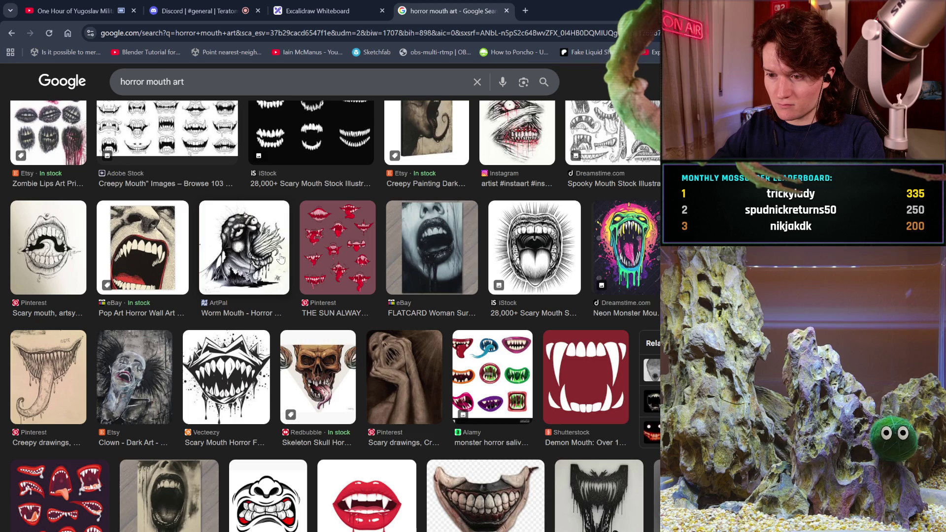
scroll(280, 259, "down", 2)
left_click(380, 301)
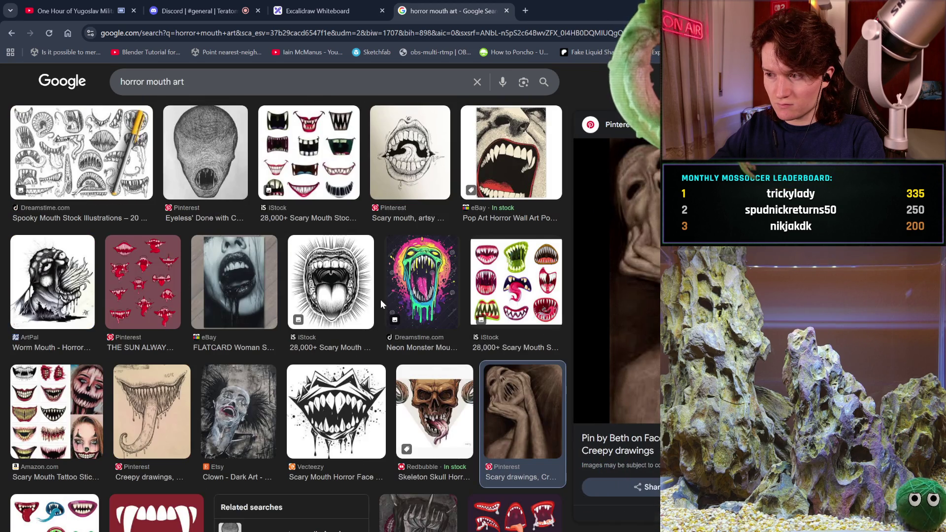
Scroll further down the results and preview the Dreamstime Horror Teeth image.
scroll(380, 299, "down", 3)
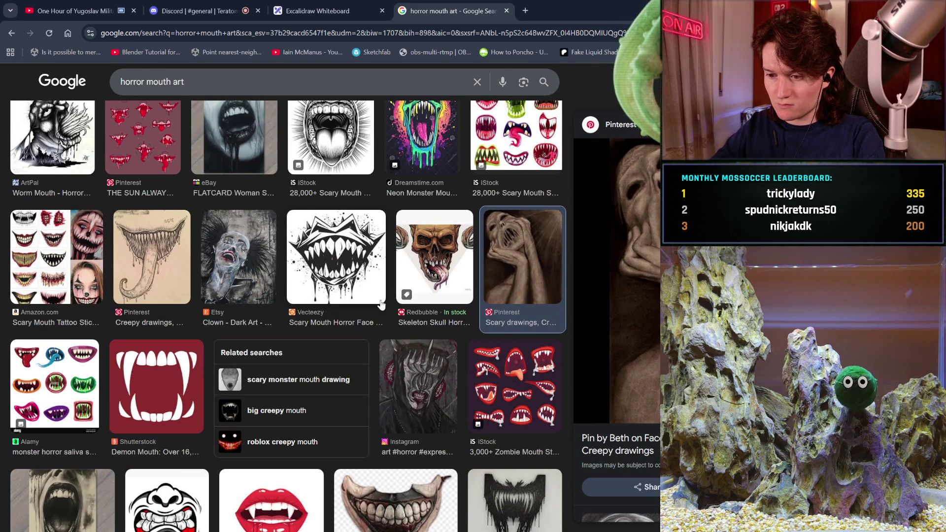
scroll(381, 302, "down", 1)
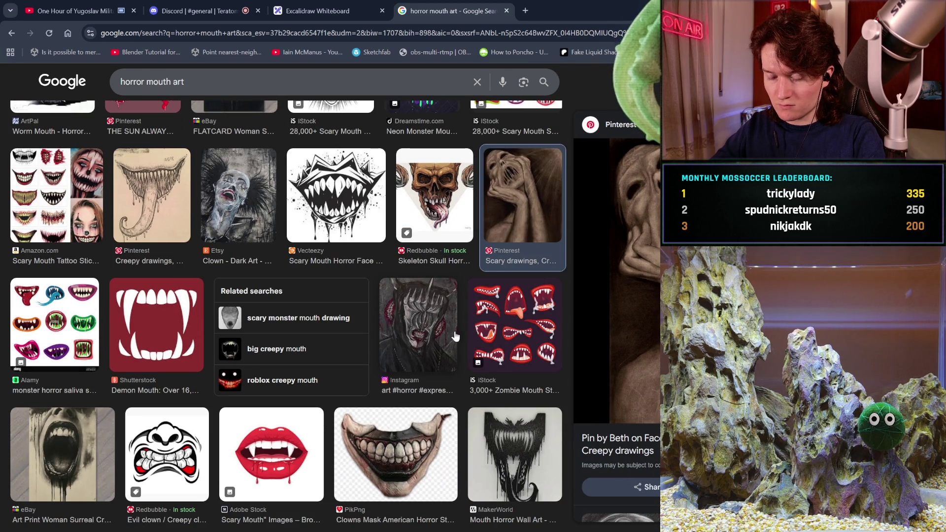
scroll(423, 435, "down", 3)
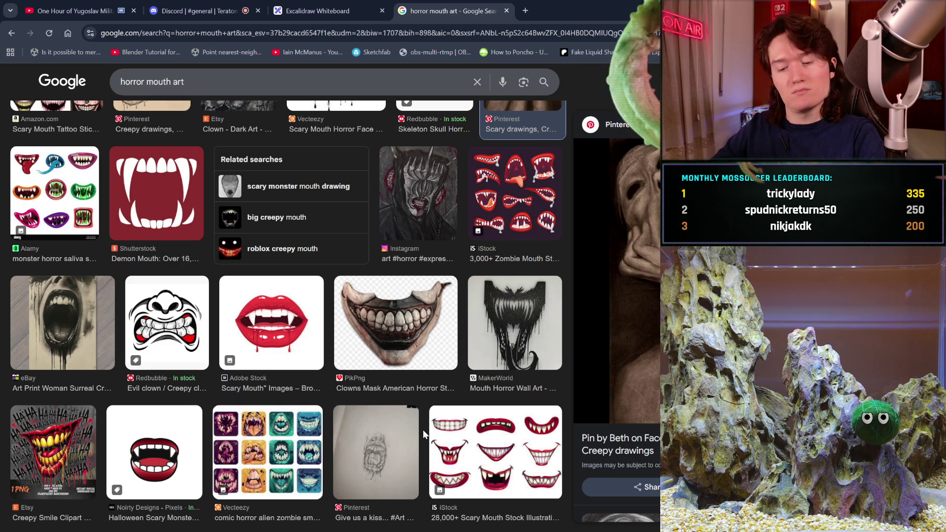
scroll(275, 382, "down", 3)
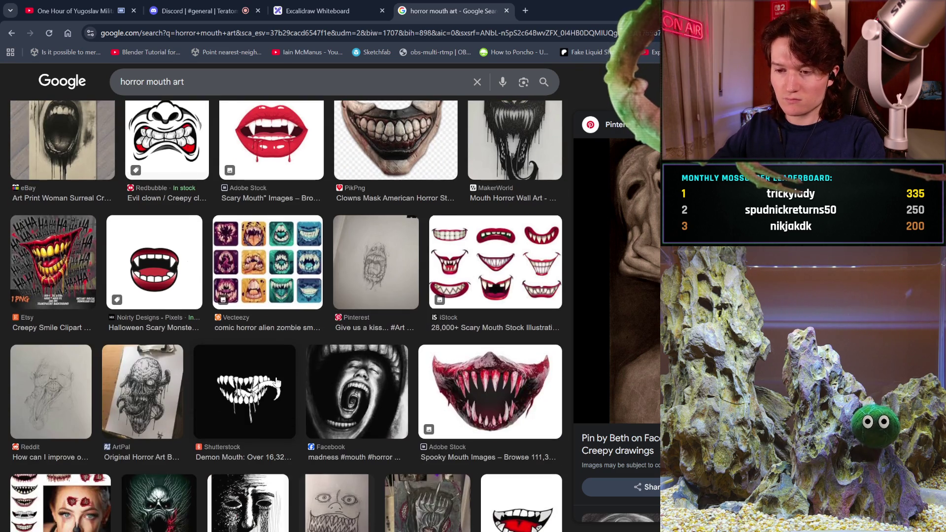
scroll(277, 382, "down", 2)
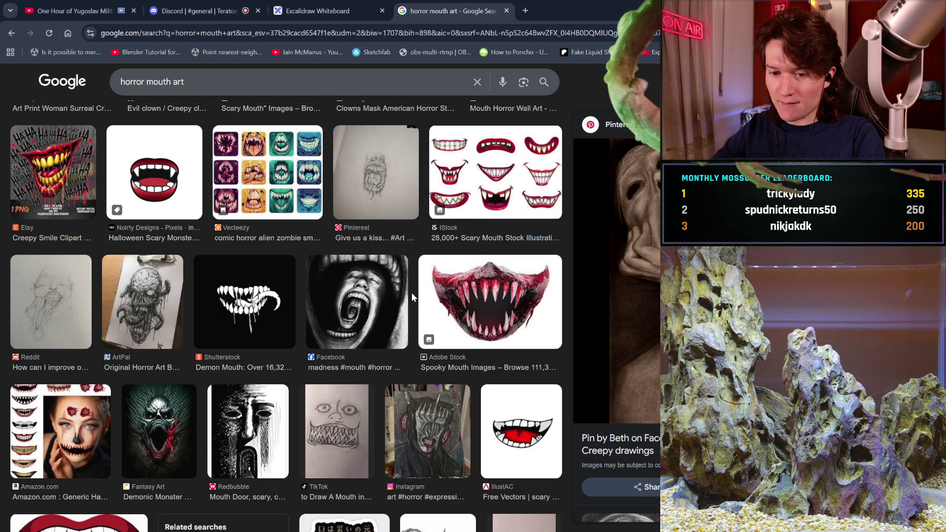
scroll(413, 293, "down", 6)
scroll(412, 298, "down", 4)
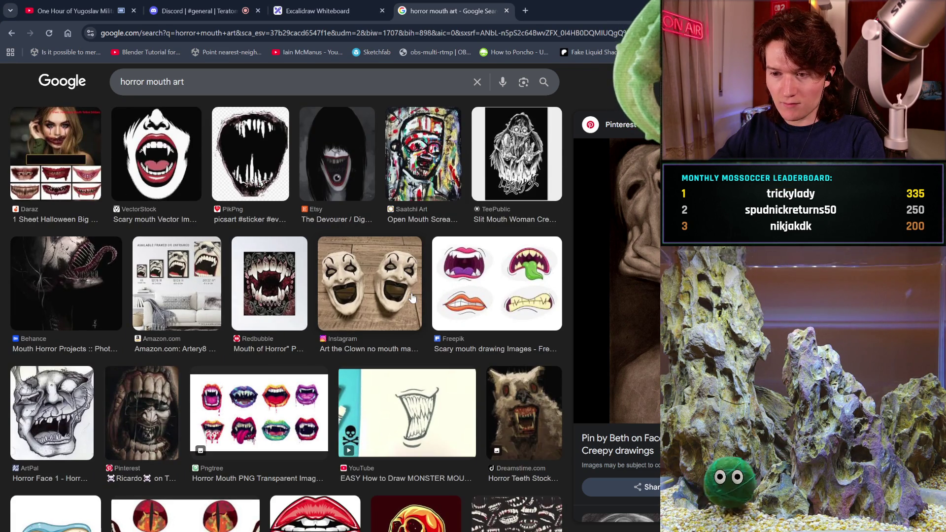
scroll(412, 298, "down", 3)
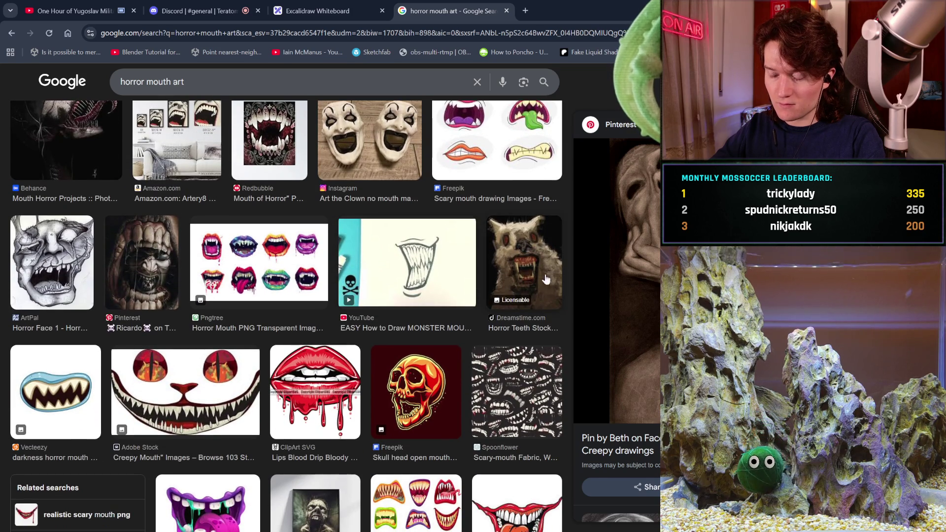
left_click(552, 280)
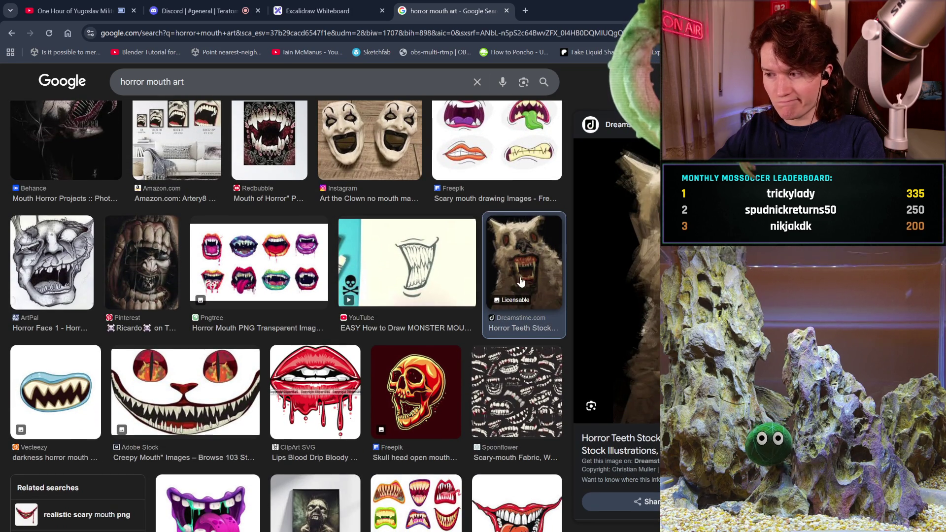
Preview the Haunted Corridor zombie print, then the x.com skull sketch.
scroll(429, 273, "down", 2)
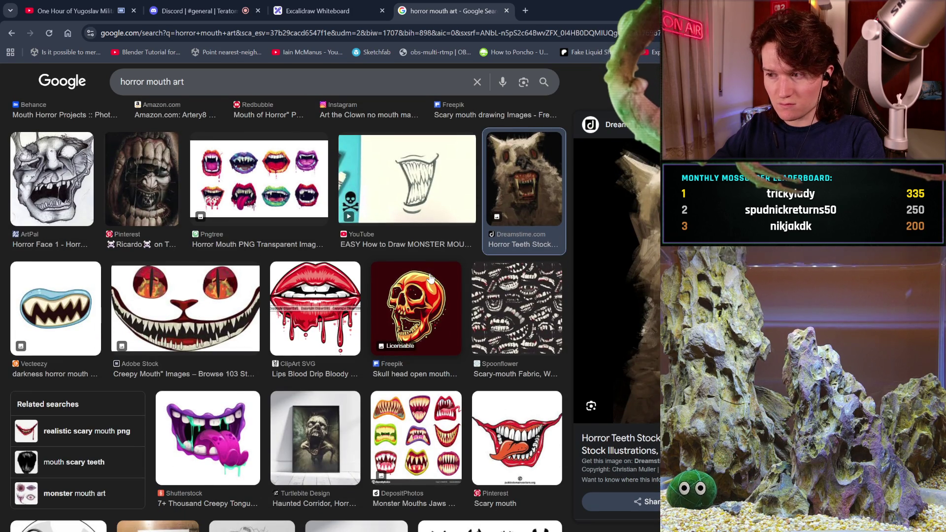
scroll(431, 278, "down", 1)
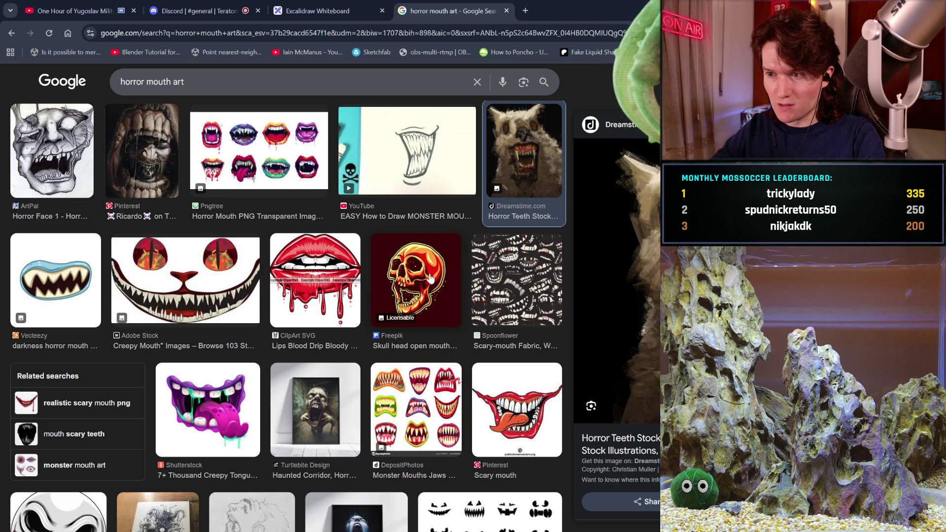
scroll(431, 279, "down", 1)
scroll(430, 278, "down", 3)
left_click(334, 298)
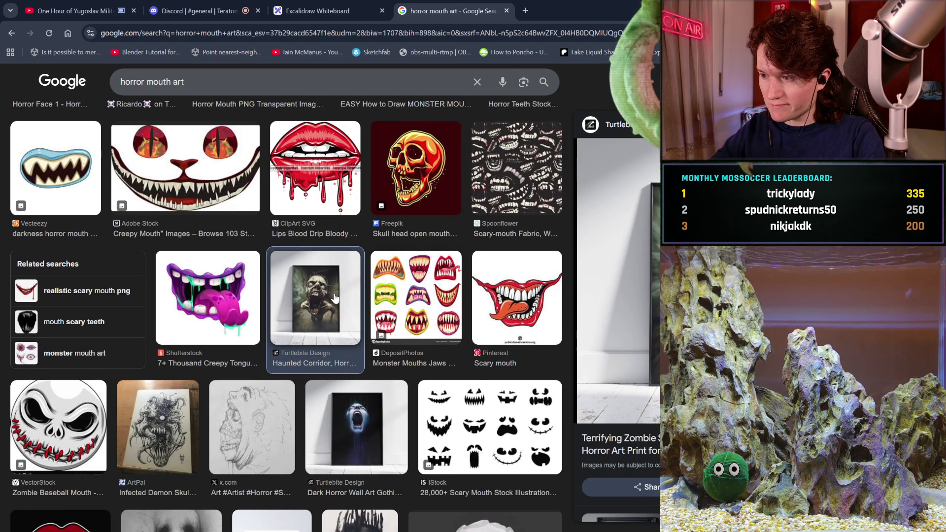
scroll(334, 298, "down", 2)
scroll(334, 298, "down", 4)
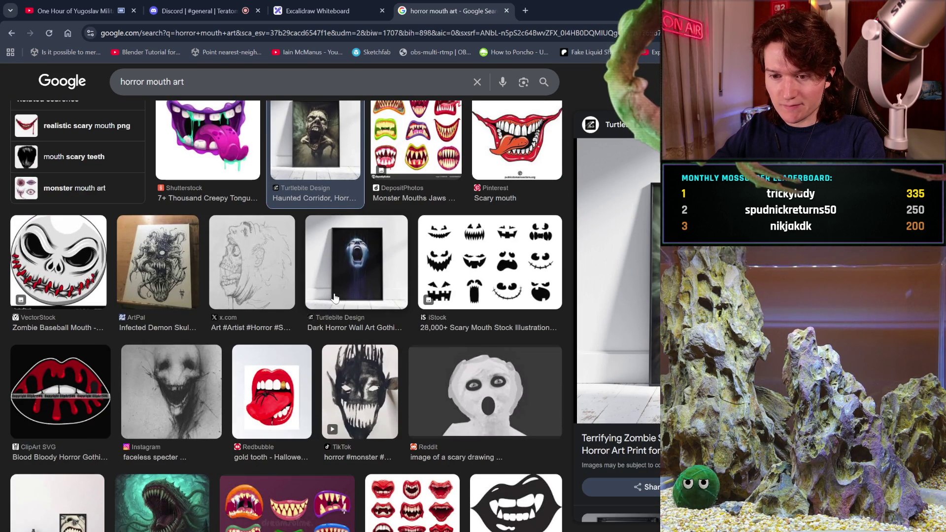
left_click(240, 261)
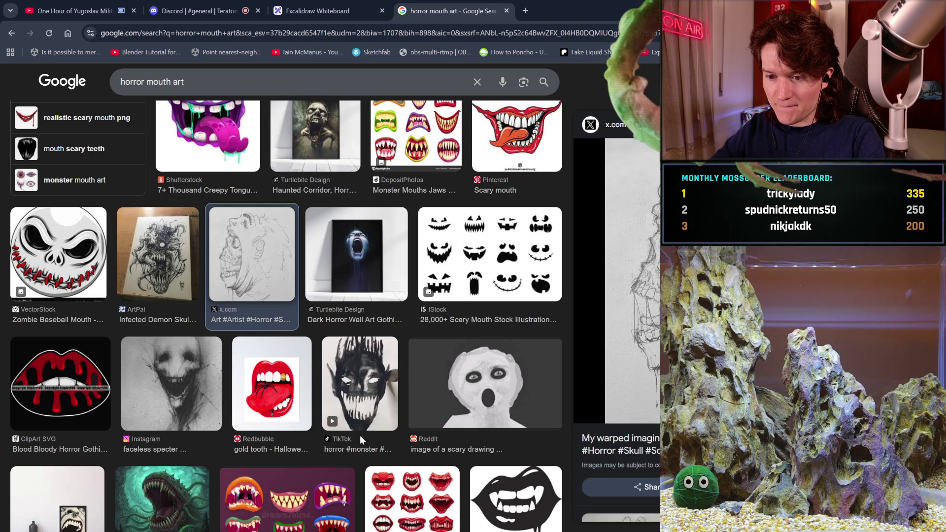
Preview the Instagram horror movie drawing result.
mouse_move(360, 427)
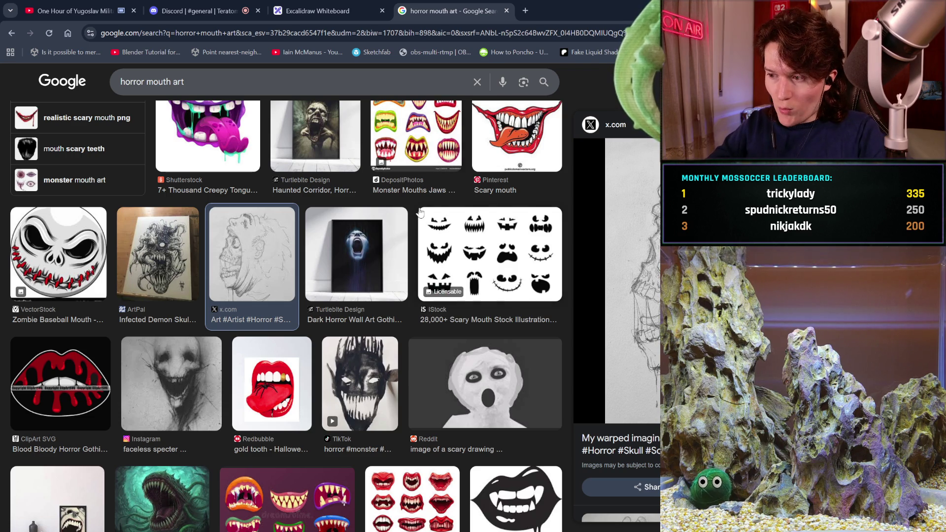
scroll(420, 212, "down", 5)
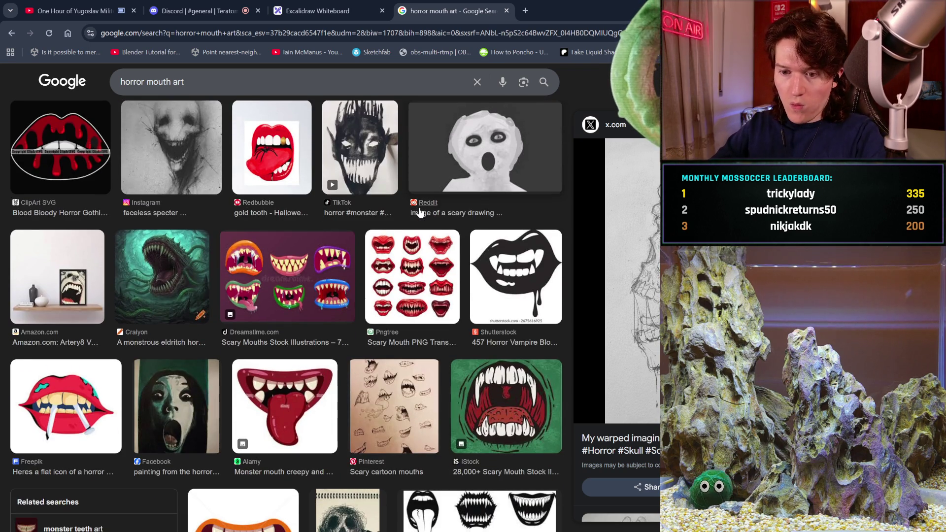
scroll(420, 212, "down", 2)
scroll(420, 212, "down", 2)
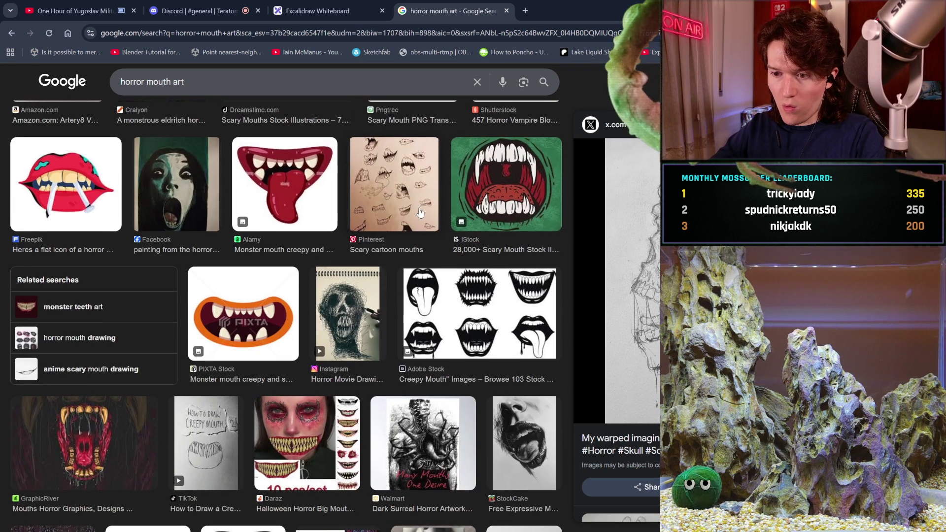
left_click(348, 327)
Browse further down the results and preview the GoodFon creature wallpaper.
scroll(349, 328, "down", 2)
scroll(349, 328, "down", 1)
scroll(349, 327, "down", 2)
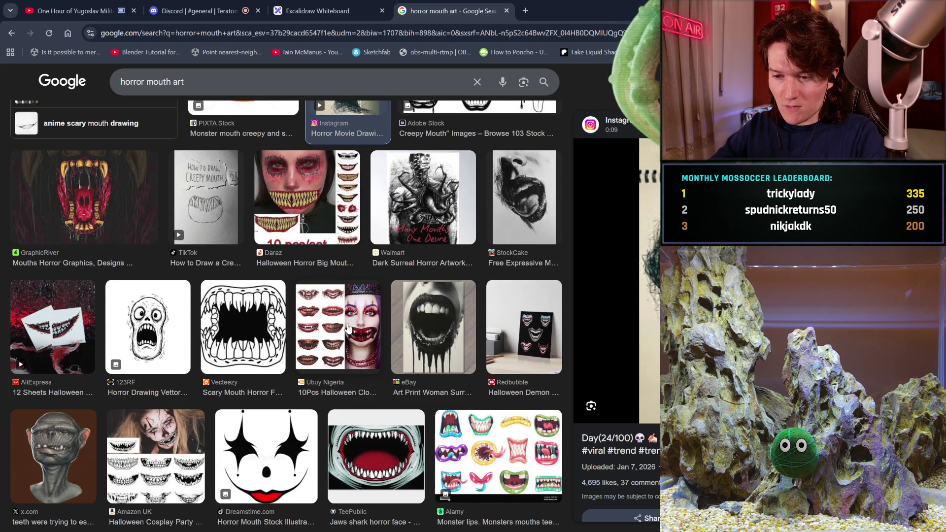
scroll(348, 328, "down", 2)
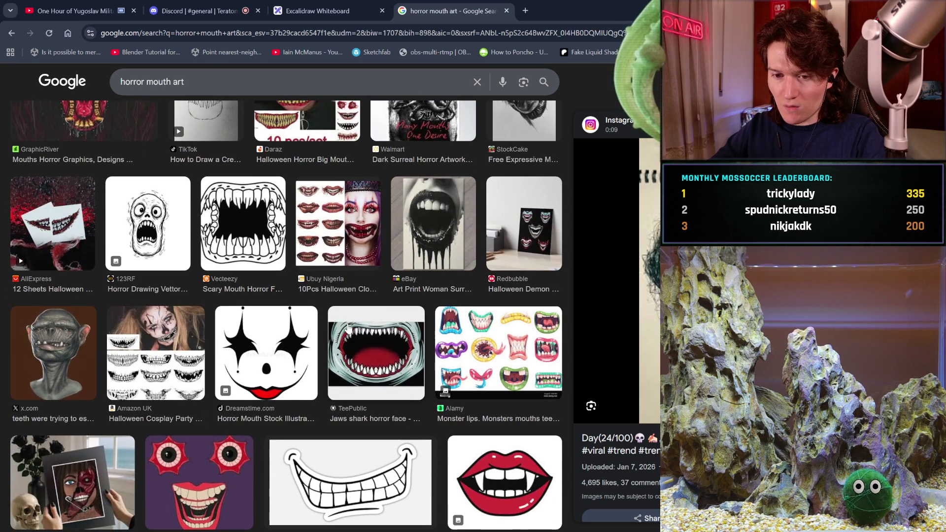
scroll(349, 328, "down", 7)
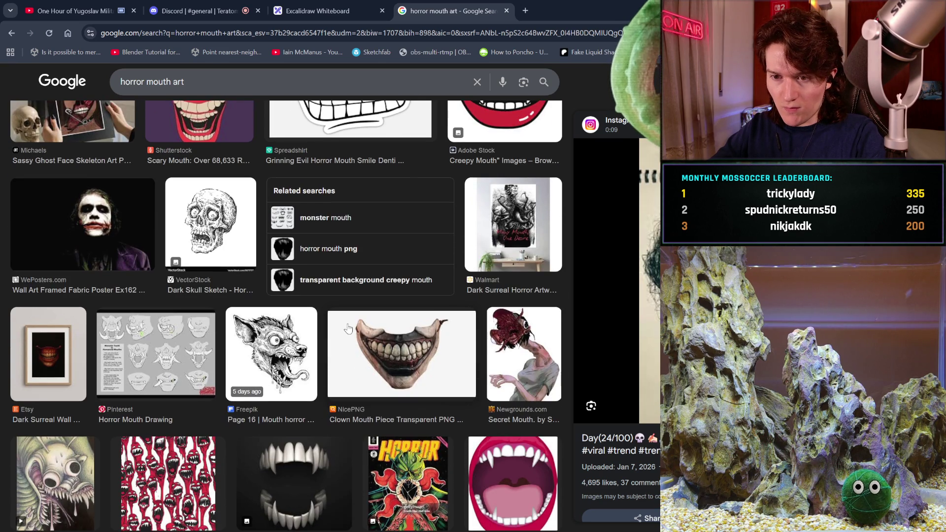
scroll(349, 328, "down", 4)
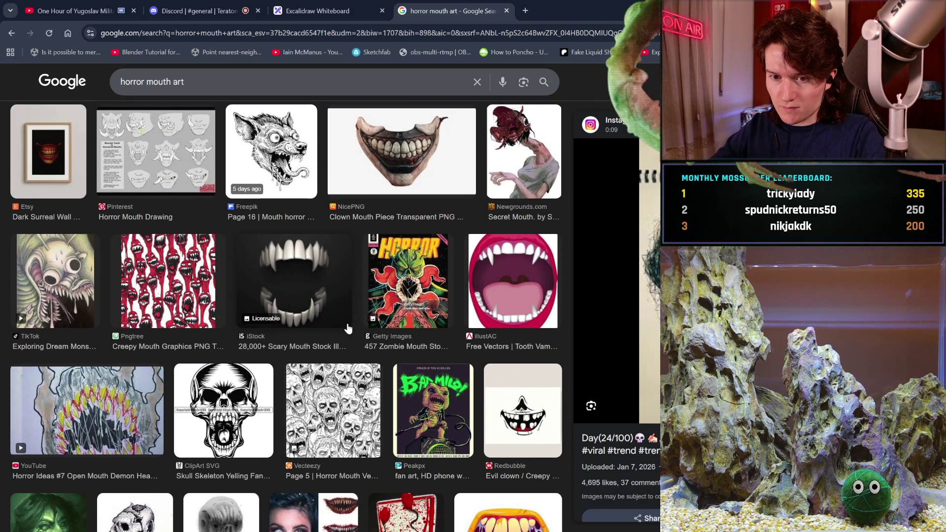
scroll(348, 328, "down", 4)
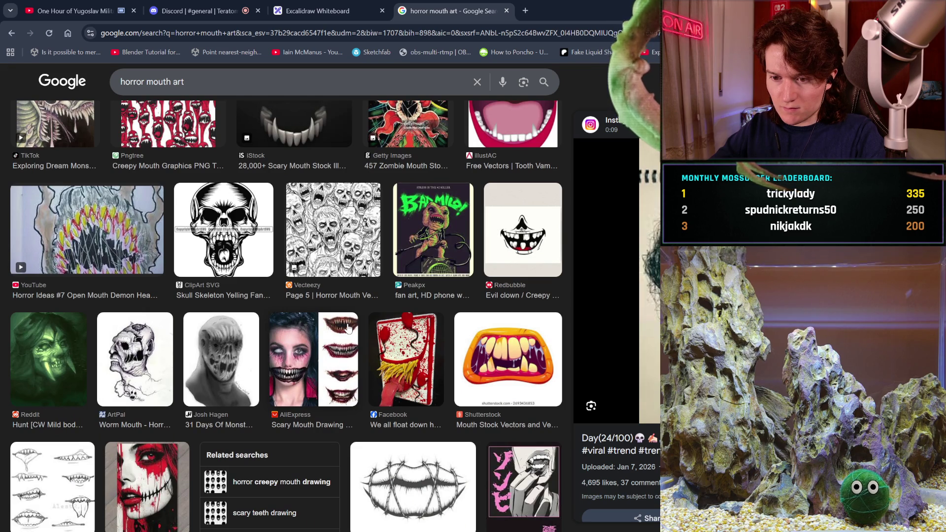
scroll(349, 328, "down", 3)
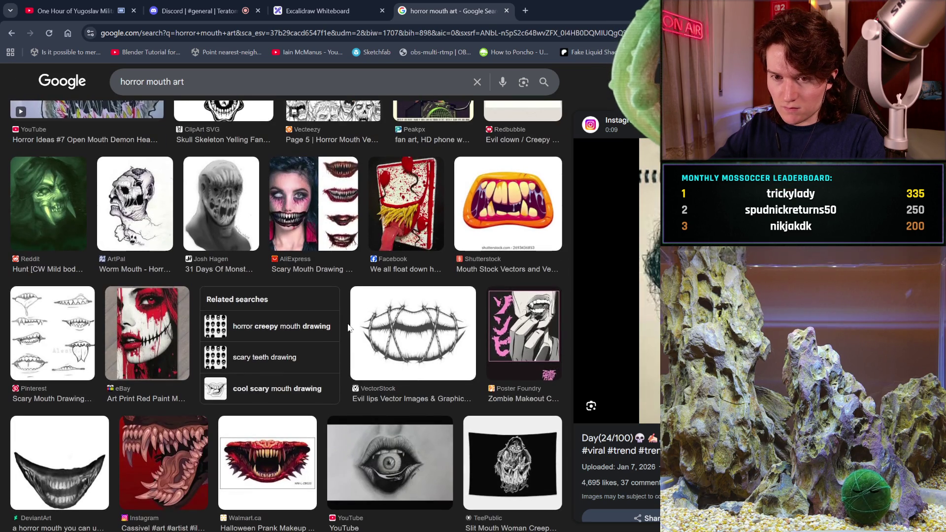
scroll(348, 328, "down", 3)
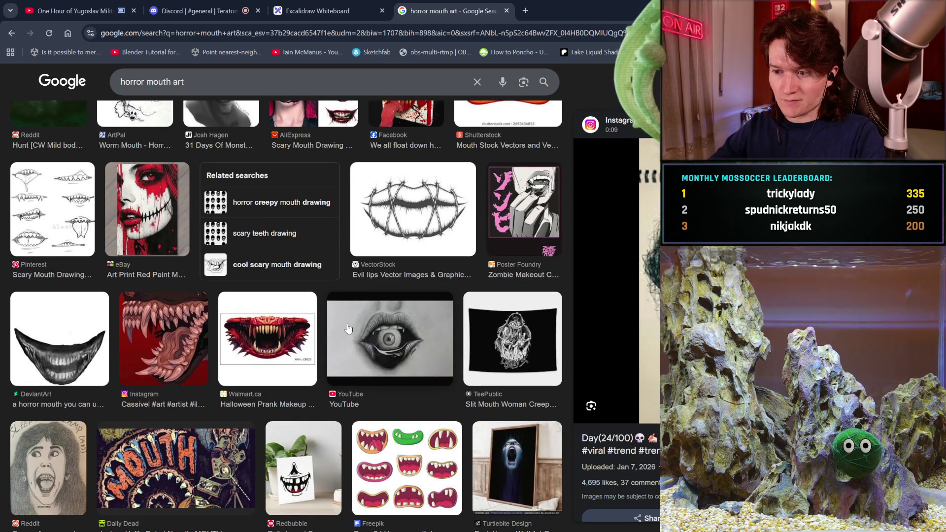
scroll(349, 328, "down", 6)
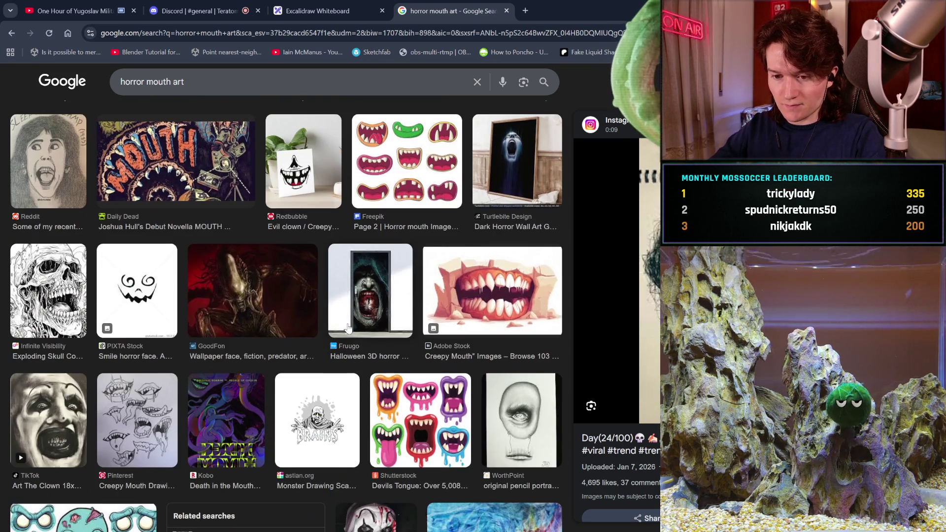
scroll(348, 329, "down", 1)
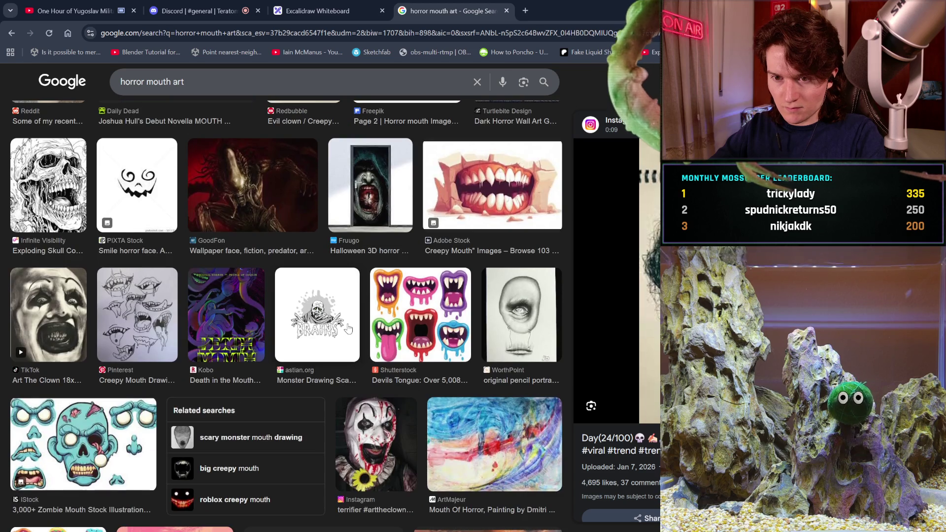
left_click(213, 207)
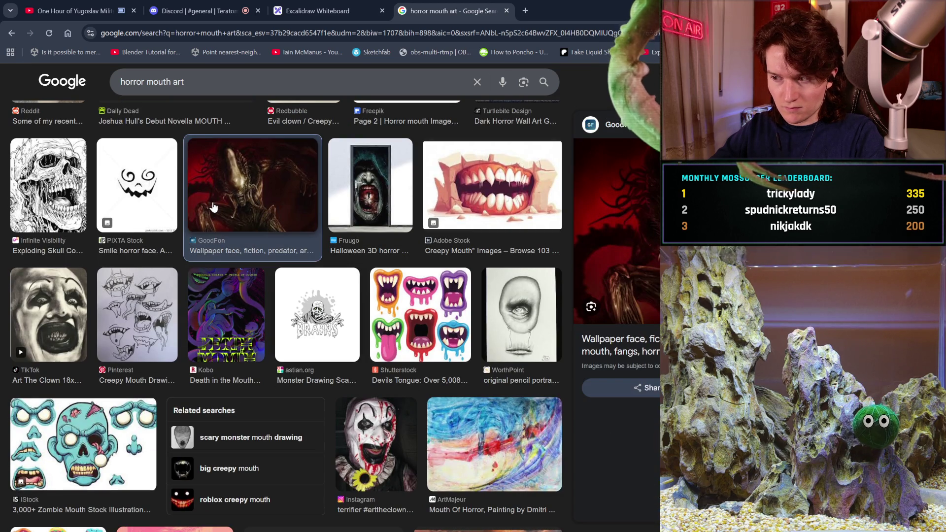
Preview Dreamstime's 'Sharp Teeth Horror Concept Art', then keep browsing the results.
scroll(466, 338, "down", 3)
scroll(466, 338, "down", 1)
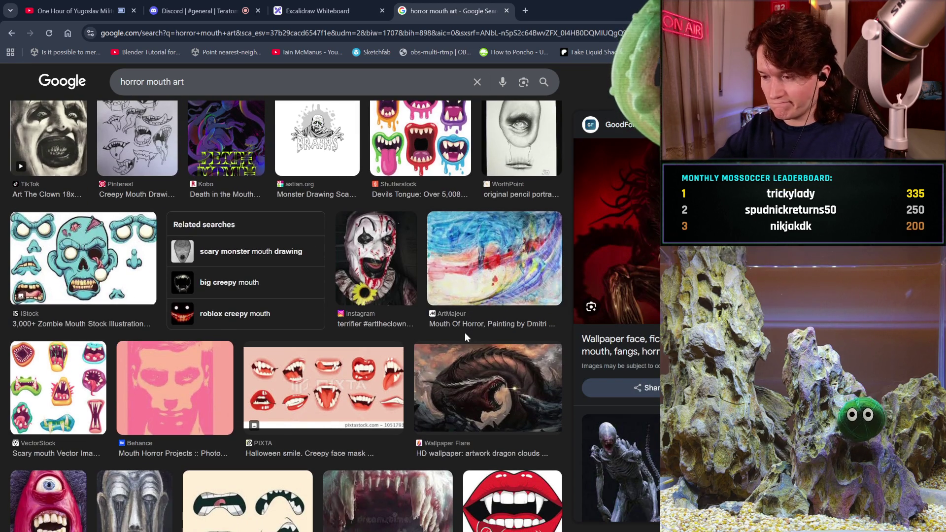
scroll(465, 334, "down", 3)
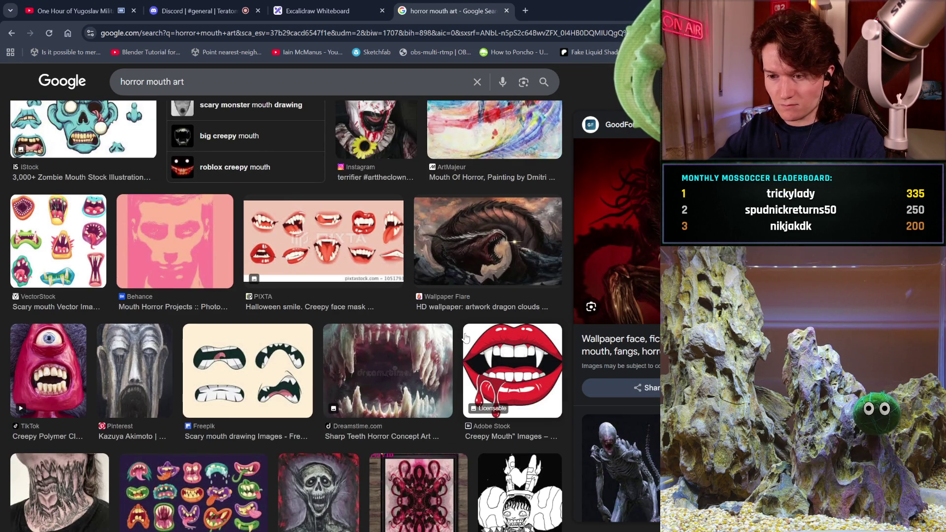
scroll(466, 338, "down", 3)
left_click(429, 234)
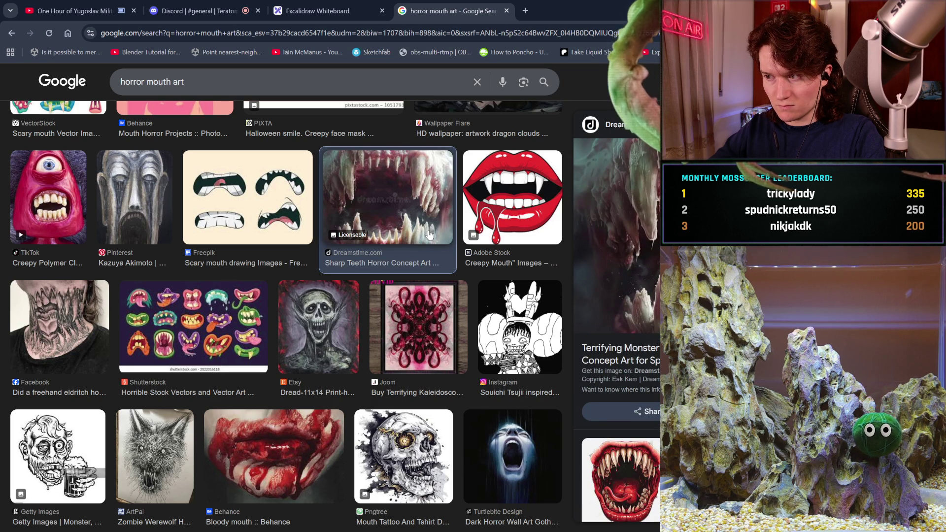
scroll(430, 234, "down", 3)
scroll(429, 234, "down", 2)
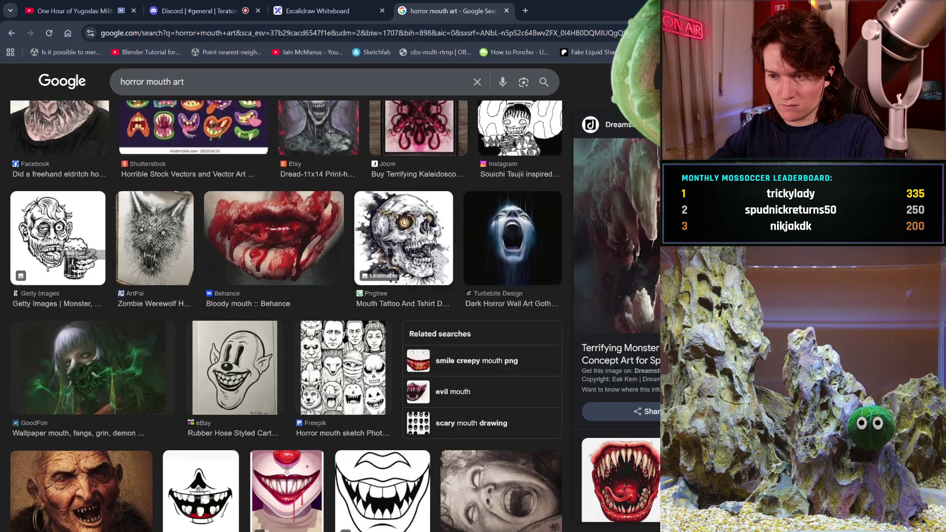
scroll(429, 235, "down", 3)
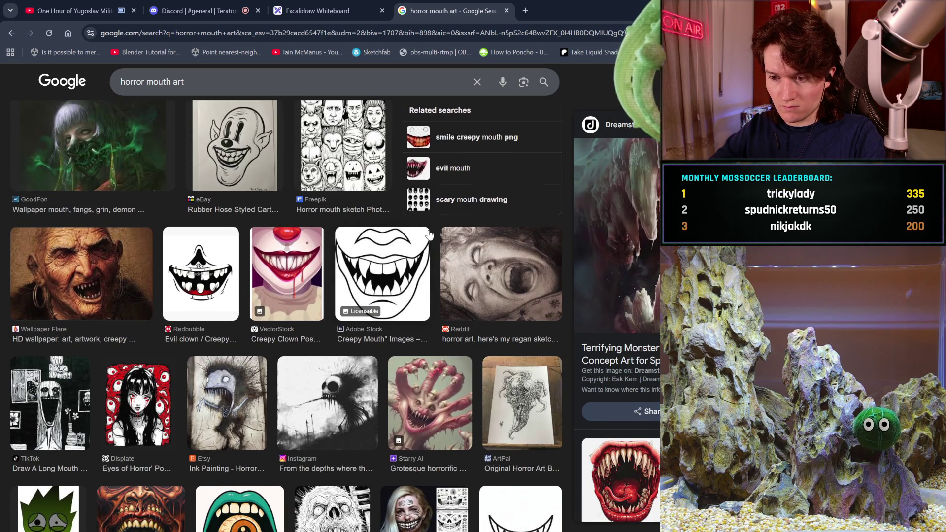
scroll(429, 235, "down", 3)
scroll(429, 235, "down", 2)
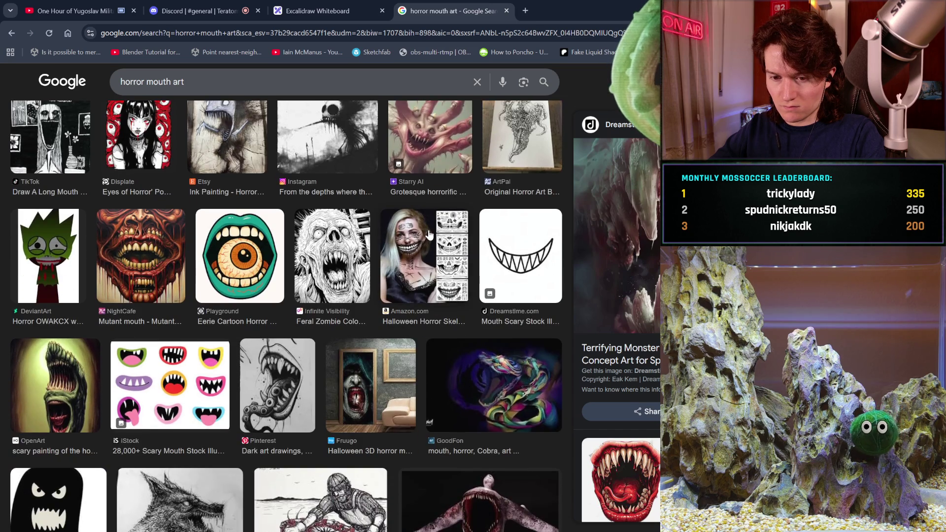
scroll(429, 234, "down", 2)
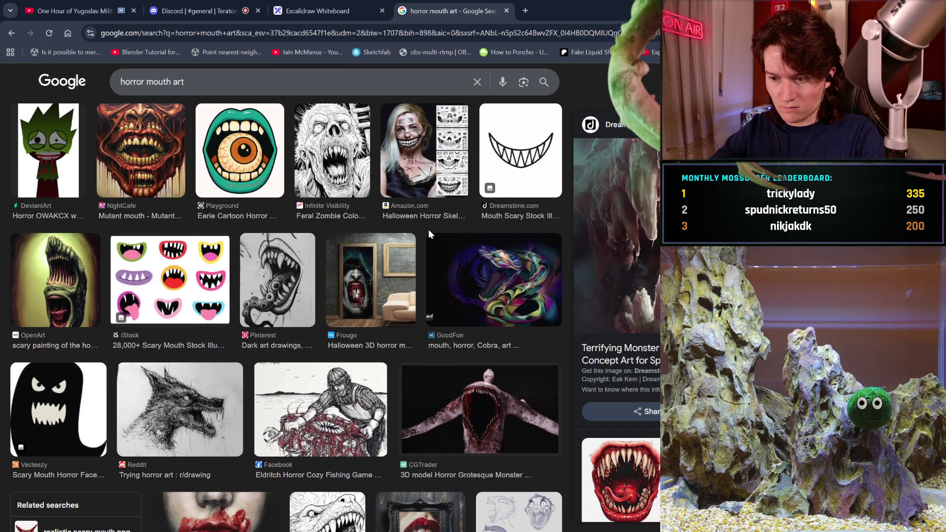
scroll(429, 235, "down", 2)
scroll(430, 234, "down", 2)
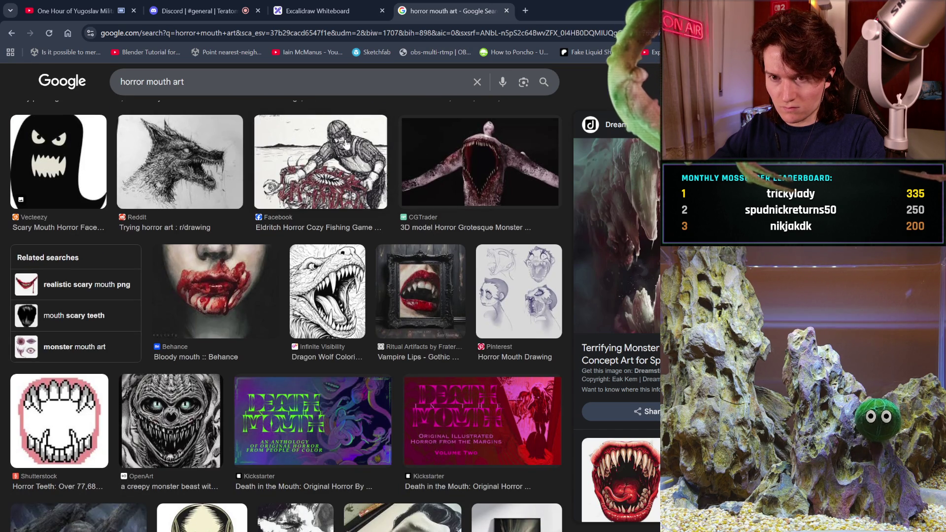
scroll(359, 233, "down", 3)
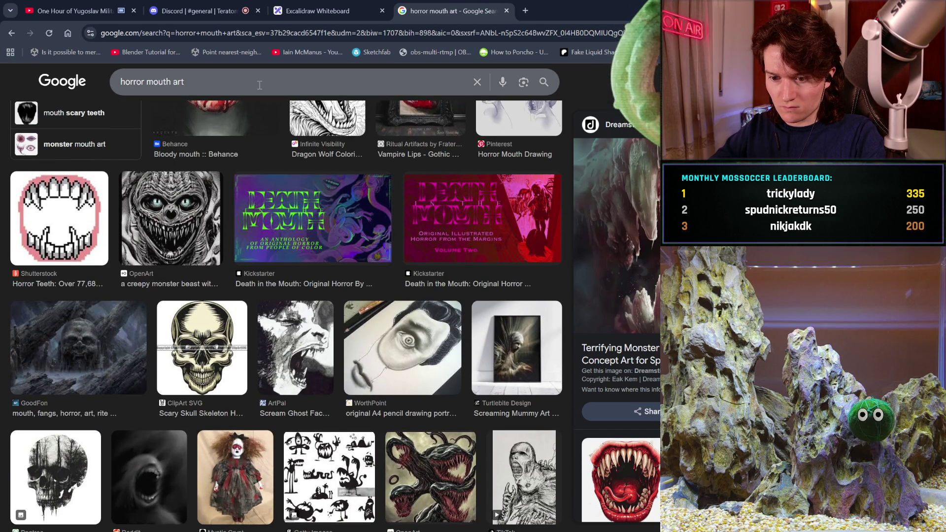
Search images for 'mouth horror model' and preview the ArtStation Creature mouth result.
left_click_drag(229, 81, 47, 77)
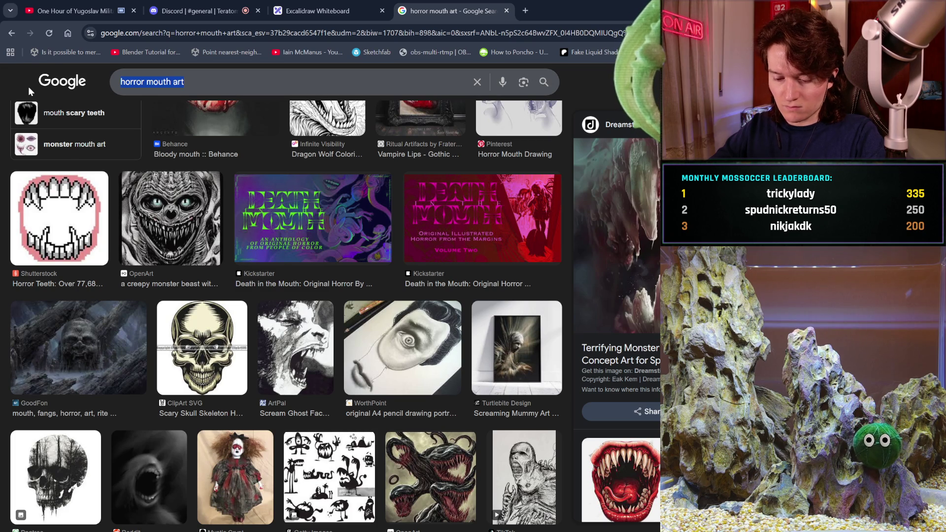
type("ho")
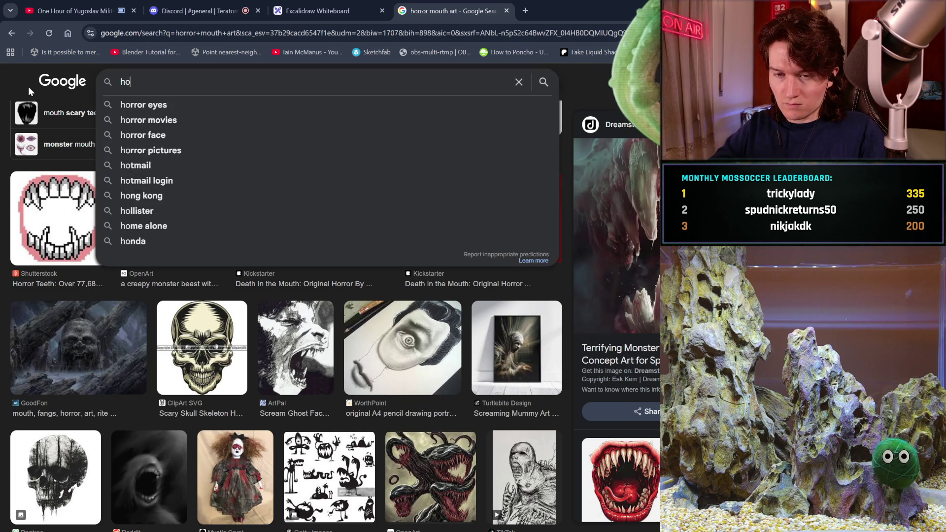
key("BackSpace")
key("BackSpace")
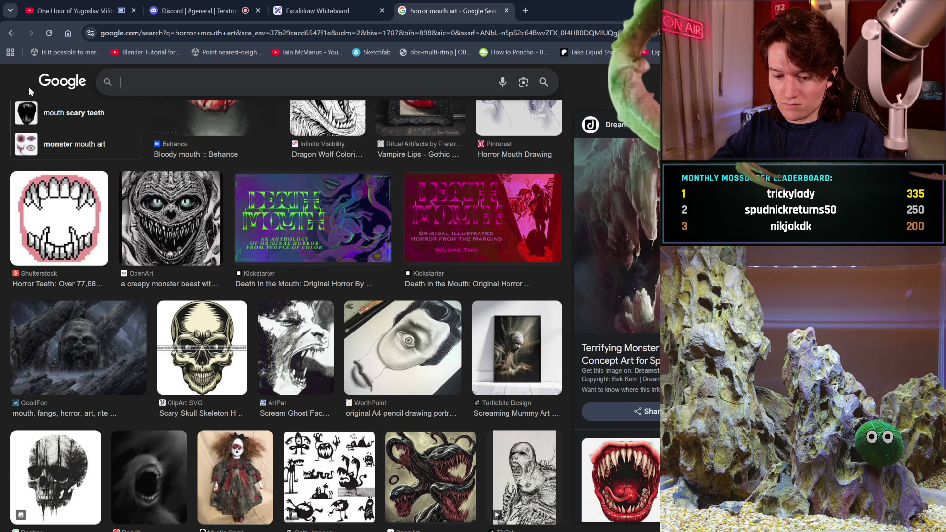
type("mouth horror")
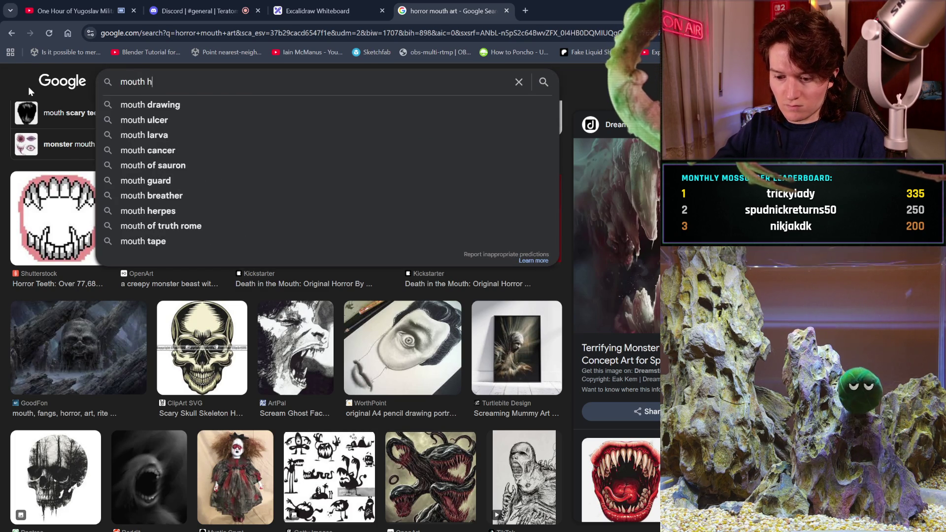
type(" model")
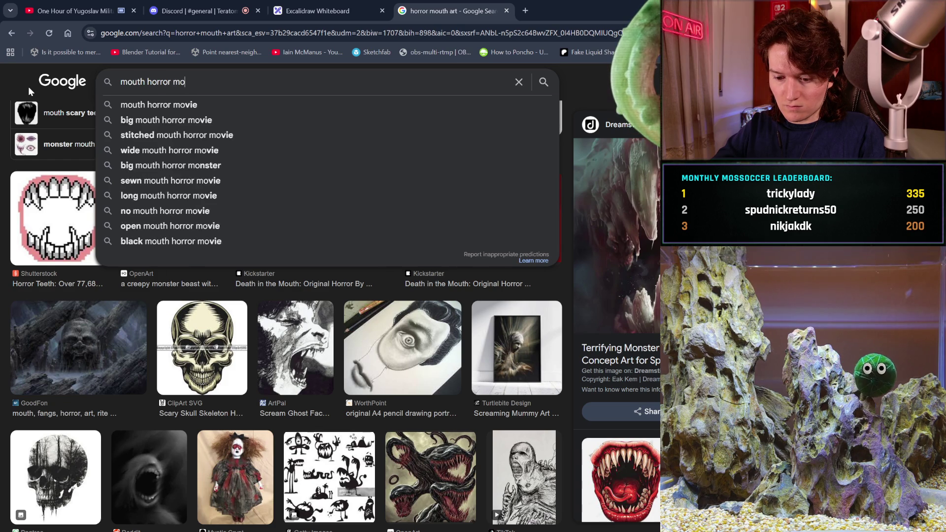
key("Return")
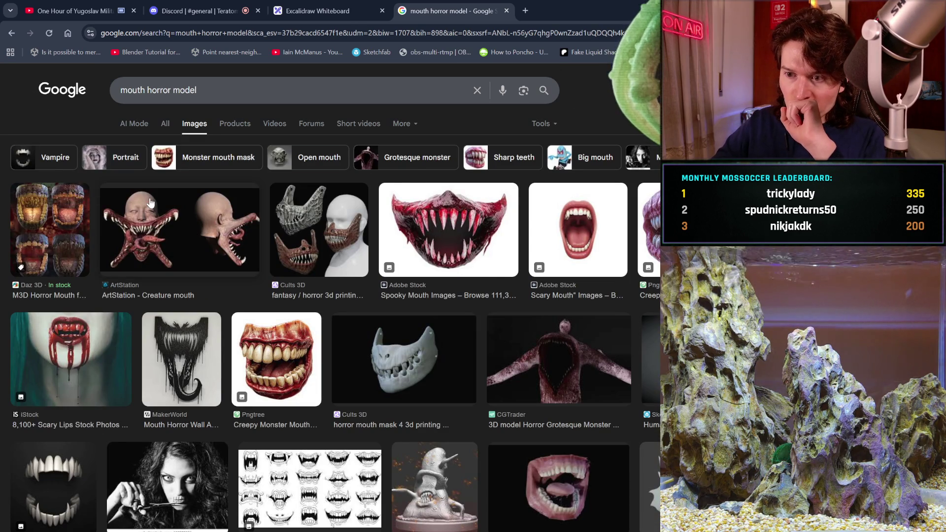
left_click(182, 229)
Preview the Instagram 3D zombie model result, then close the preview panel.
scroll(283, 326, "down", 2)
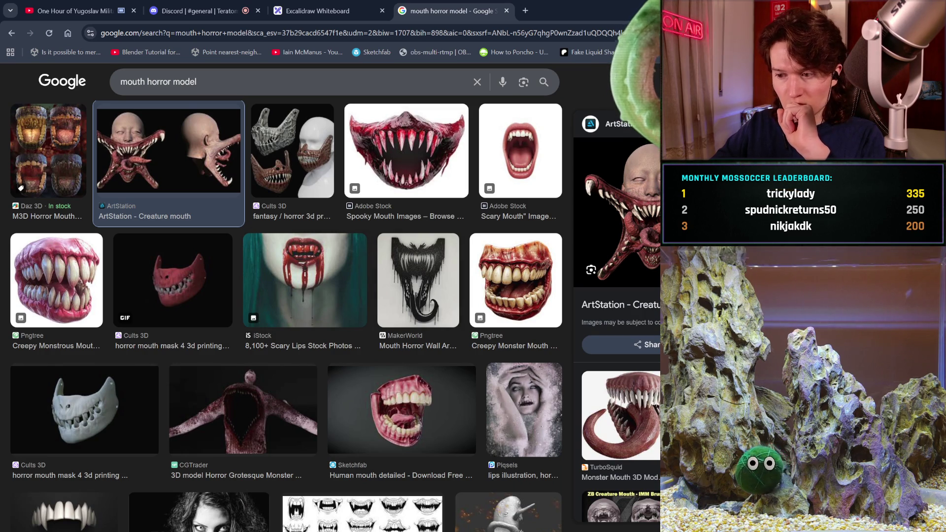
scroll(619, 296, "down", 5)
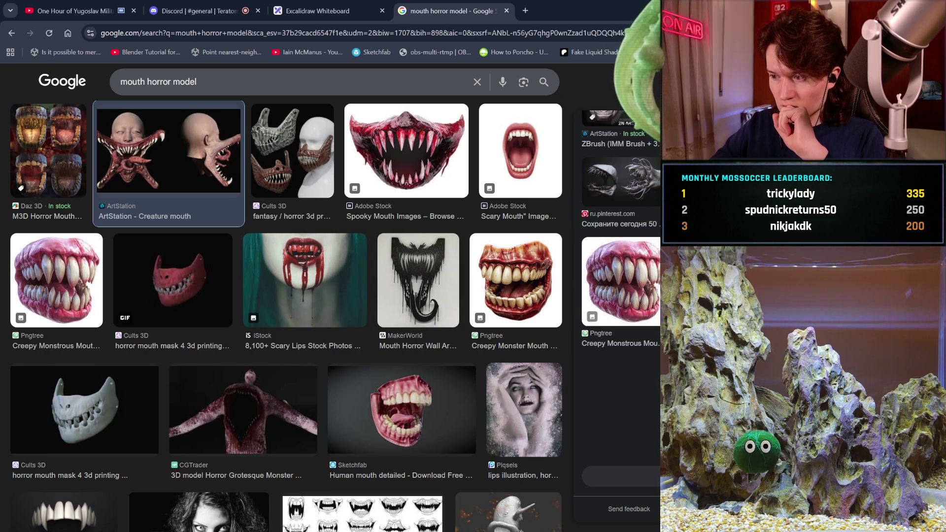
scroll(434, 285, "down", 5)
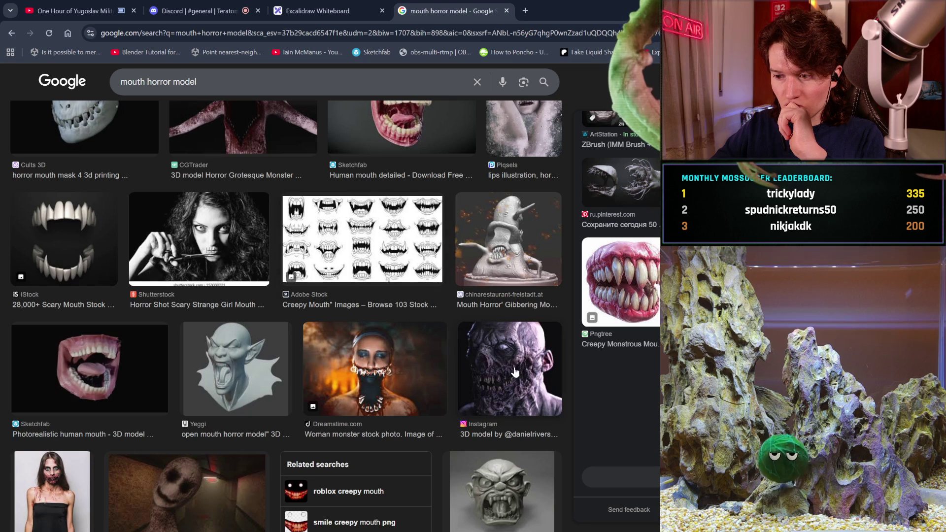
left_click(510, 370)
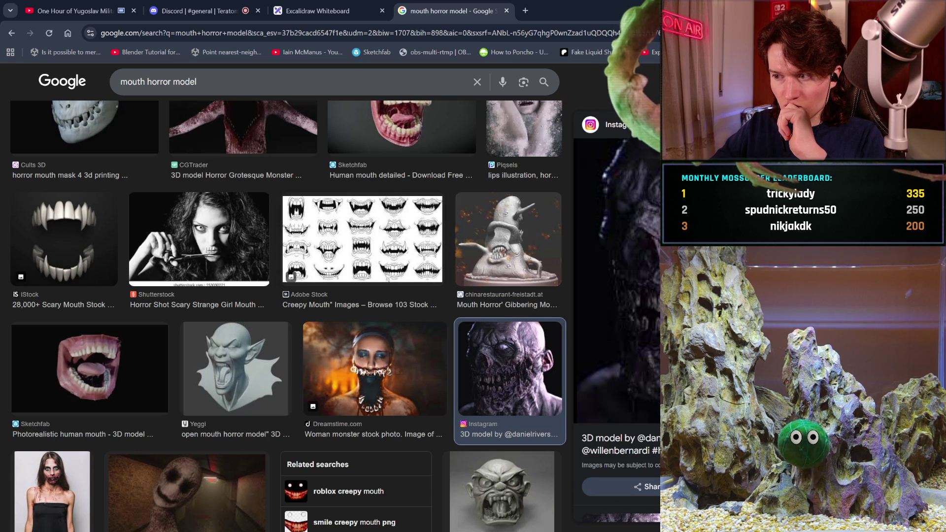
scroll(617, 316, "down", 3)
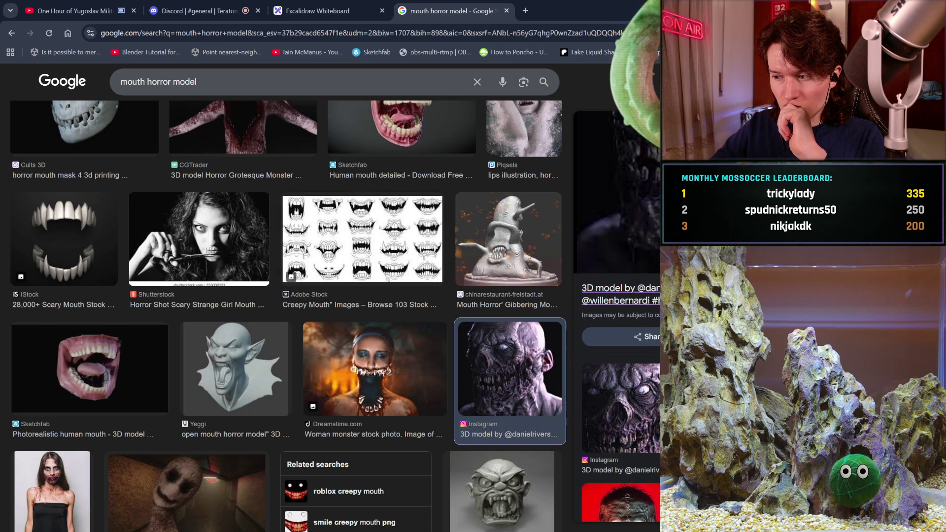
scroll(617, 315, "down", 3)
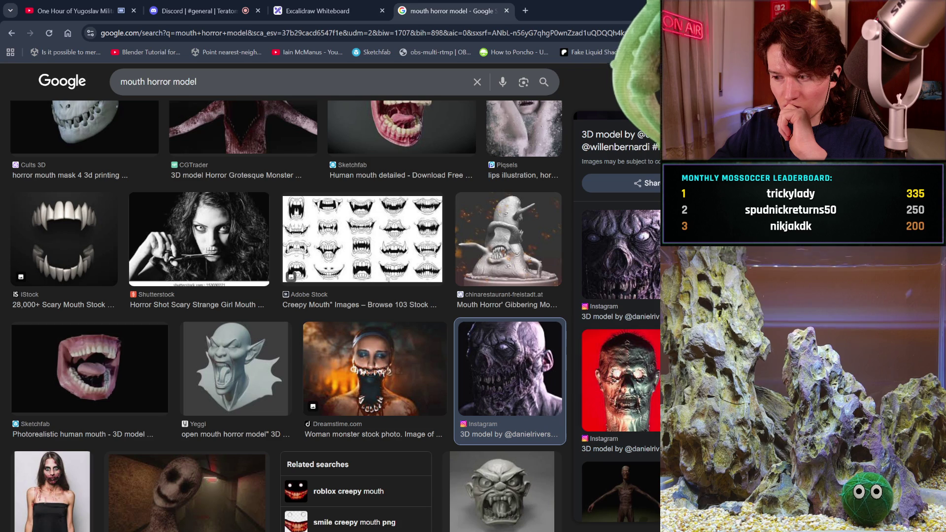
scroll(582, 413, "up", 6)
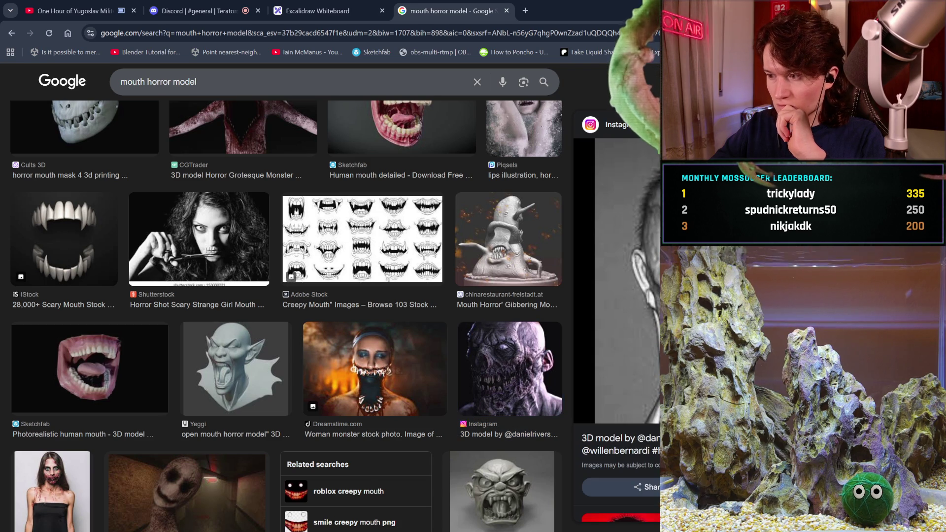
scroll(418, 335, "down", 1)
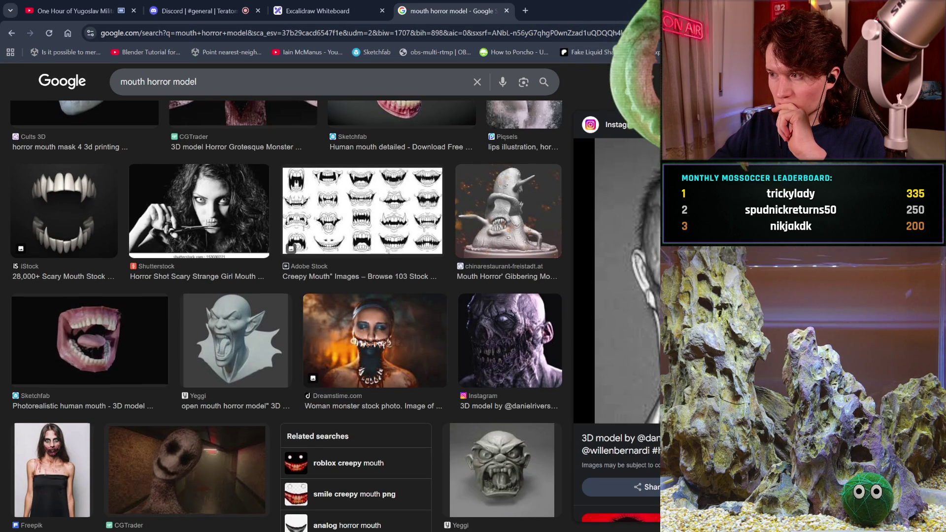
key("Escape")
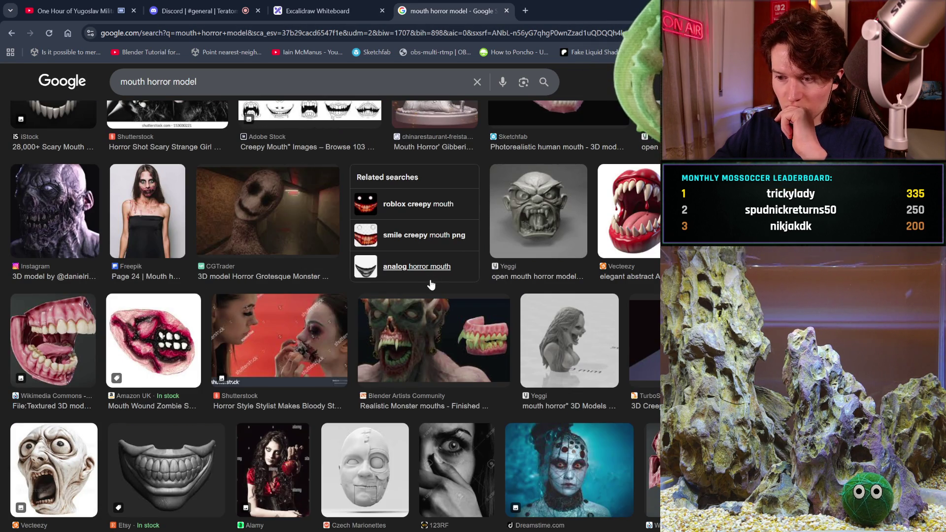
Reopen the Instagram zombie model preview and open its post in a new tab.
scroll(432, 282, "down", 3)
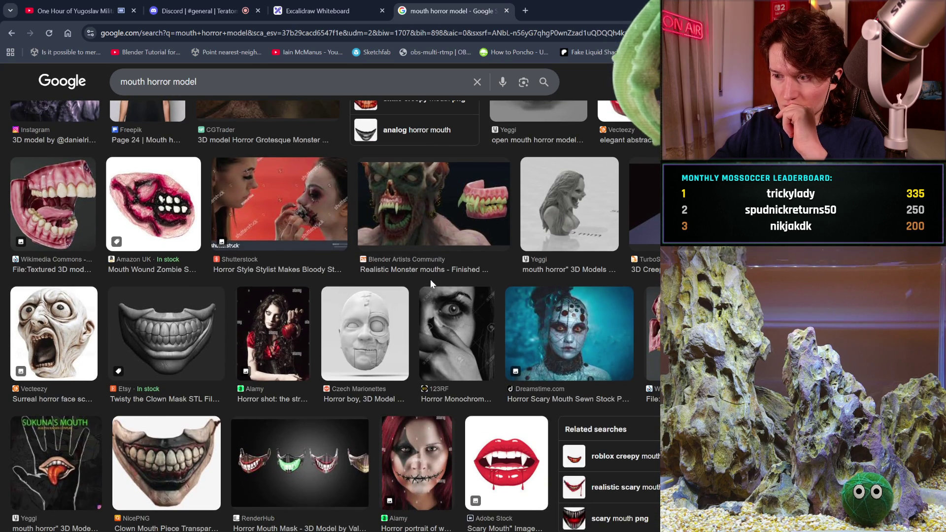
scroll(430, 280, "up", 9)
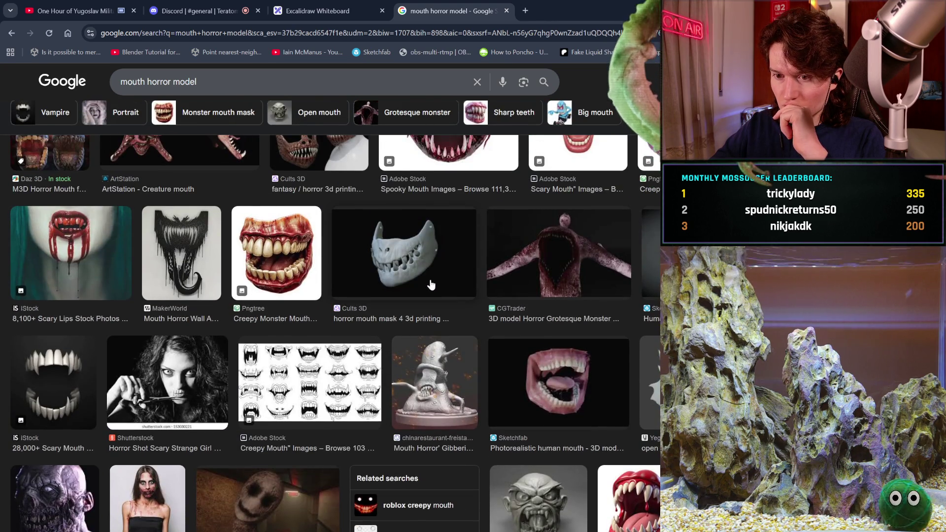
scroll(432, 285, "up", 2)
scroll(432, 285, "down", 1)
scroll(431, 285, "down", 5)
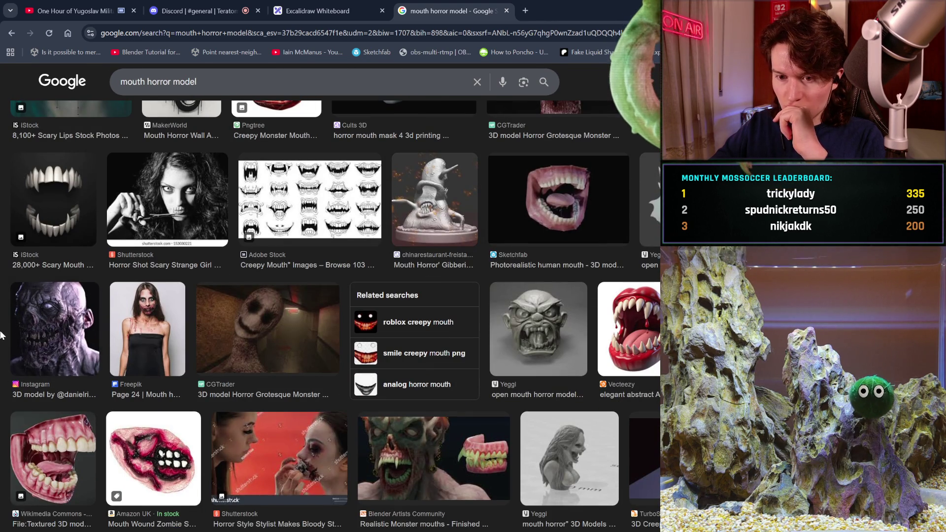
left_click(54, 329)
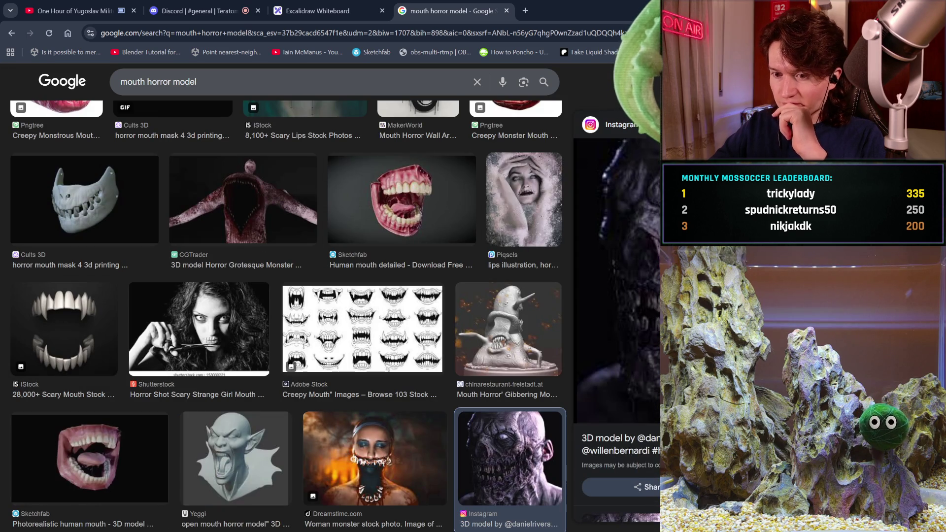
scroll(658, 316, "down", 6)
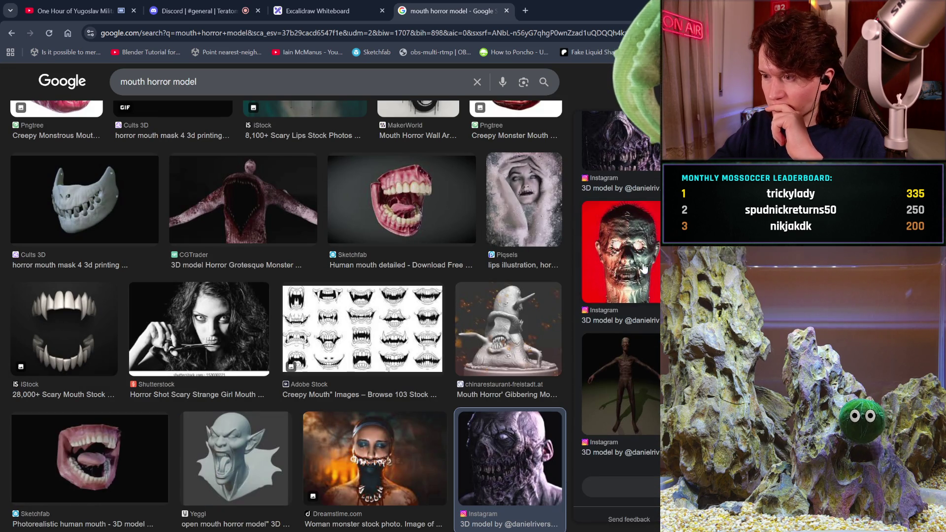
left_click(644, 268)
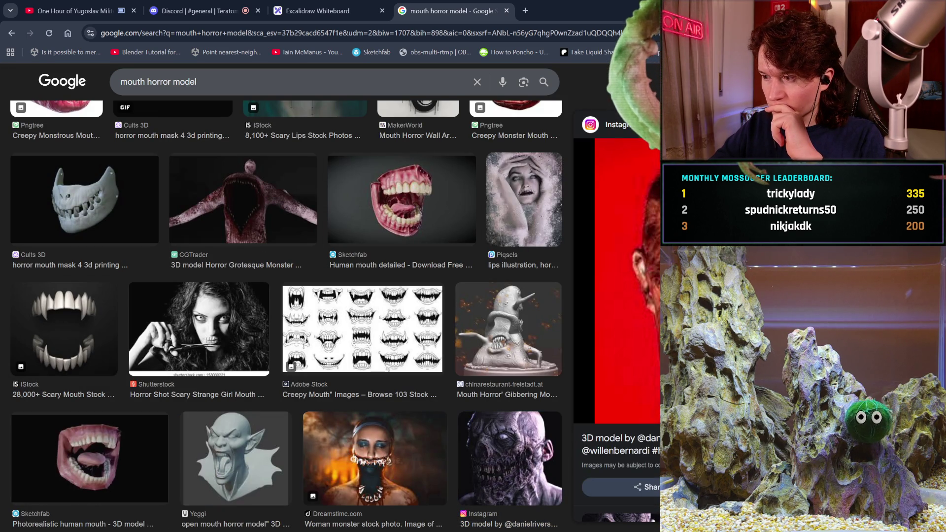
left_click(626, 281)
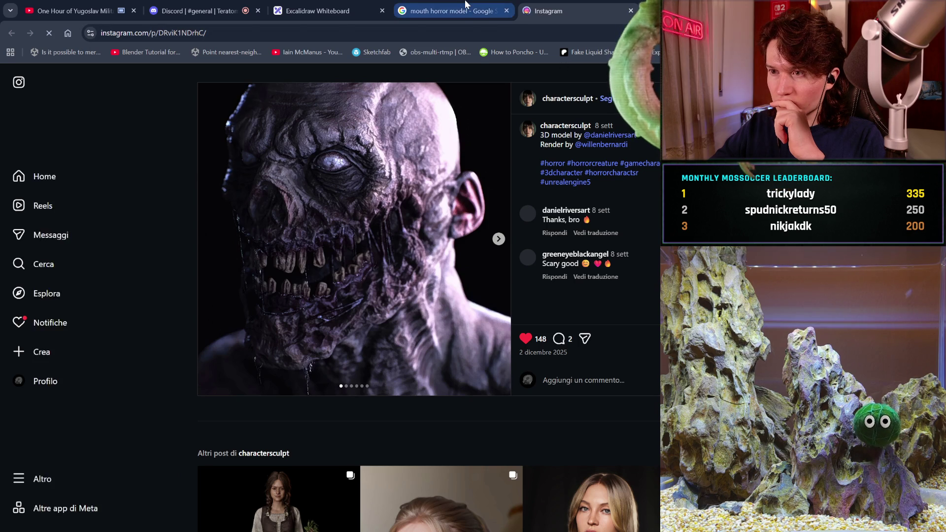
Look over the Instagram zombie post, then return to the 'mouth horror model' results tab.
left_click(466, 5)
key("ctrl+Tab")
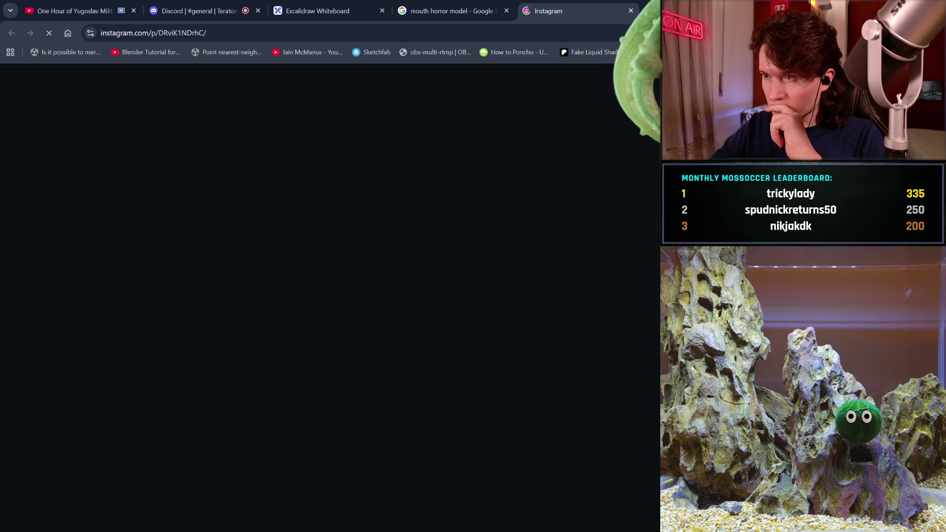
left_click(494, 5)
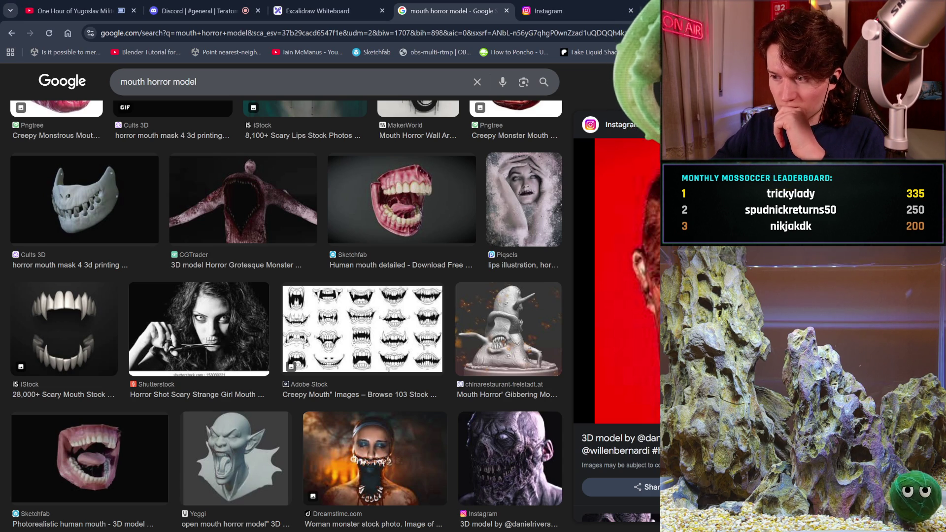
Close the preview, scroll the grid, and preview the Dreamstime scary screaming mouth image.
key("Escape")
scroll(631, 296, "down", 3)
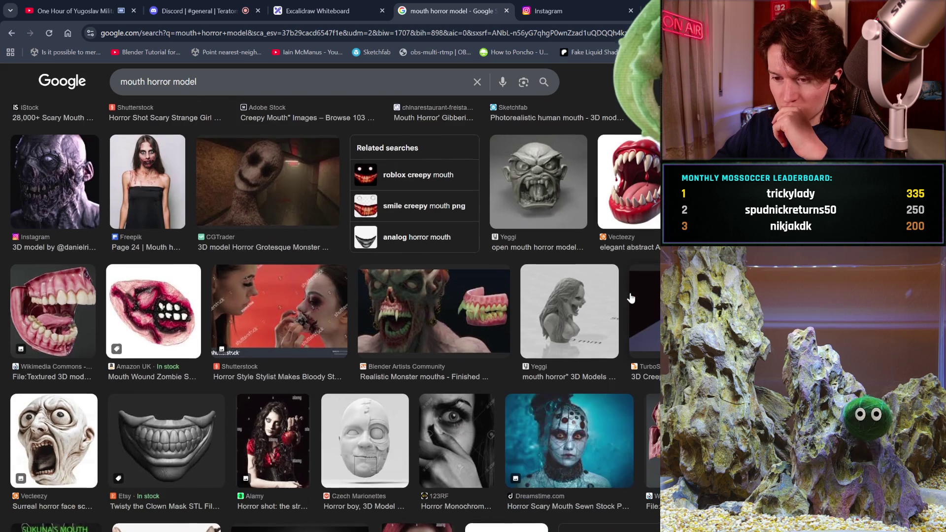
scroll(631, 297, "down", 1)
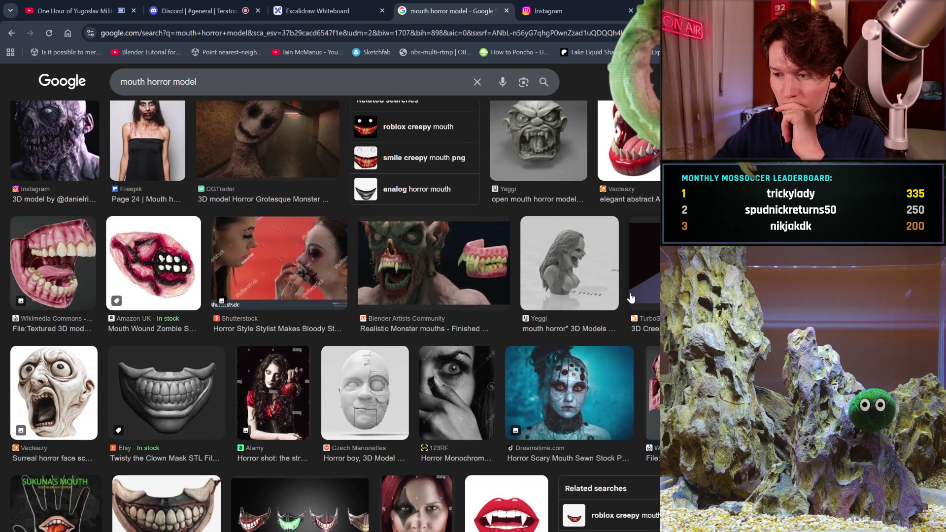
scroll(631, 298, "down", 6)
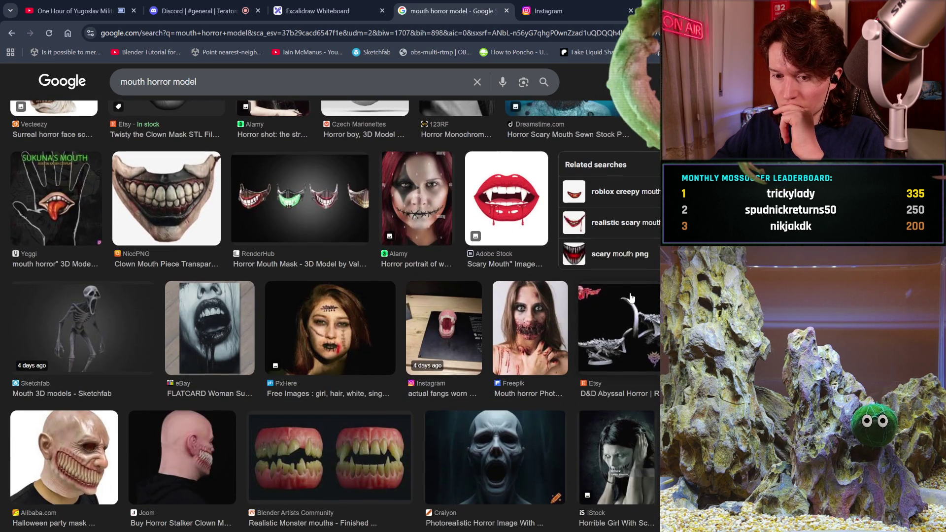
scroll(631, 298, "down", 8)
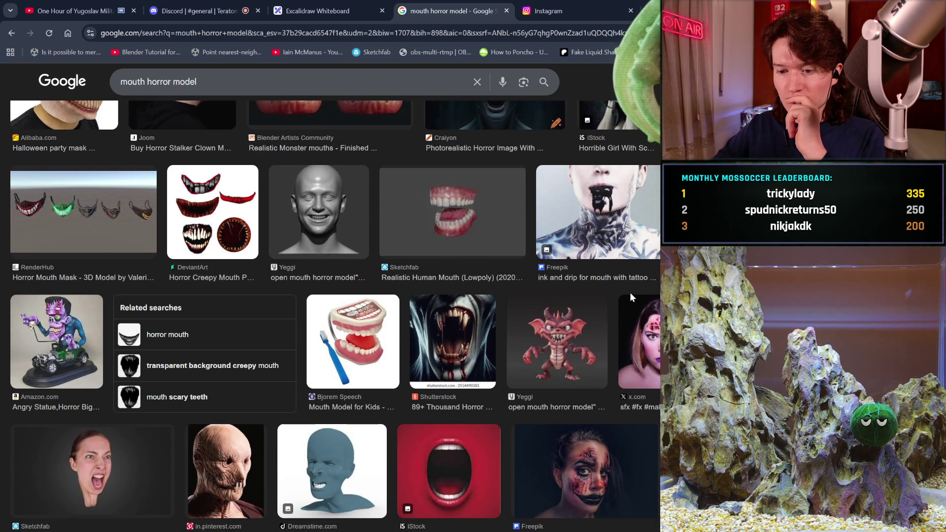
scroll(631, 296, "down", 7)
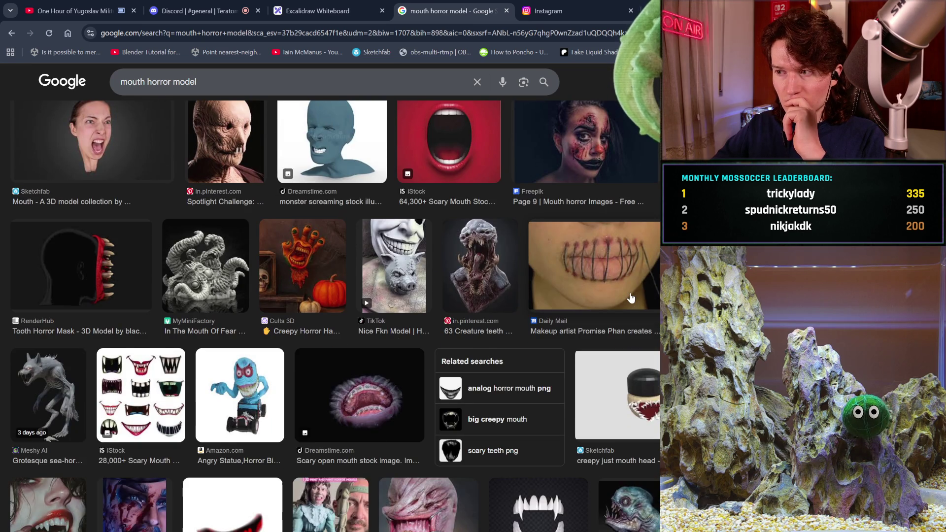
scroll(631, 298, "down", 1)
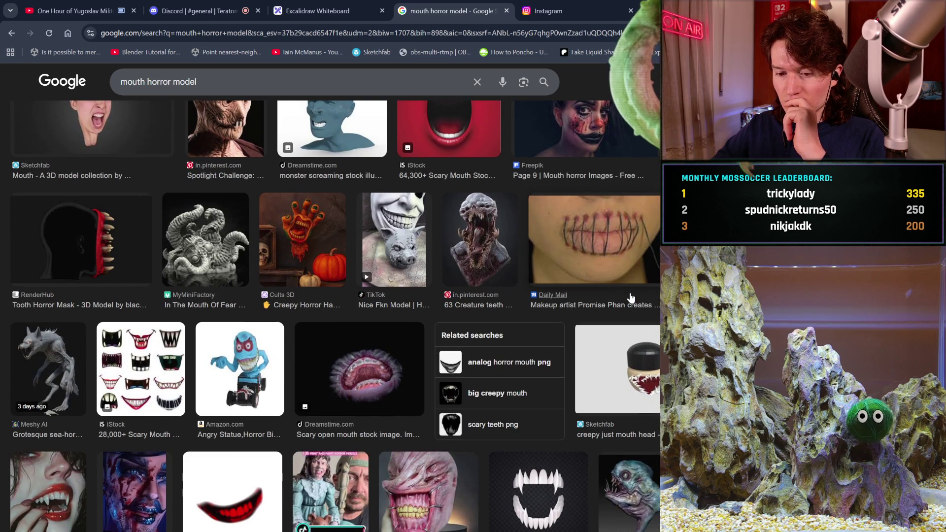
scroll(488, 338, "down", 4)
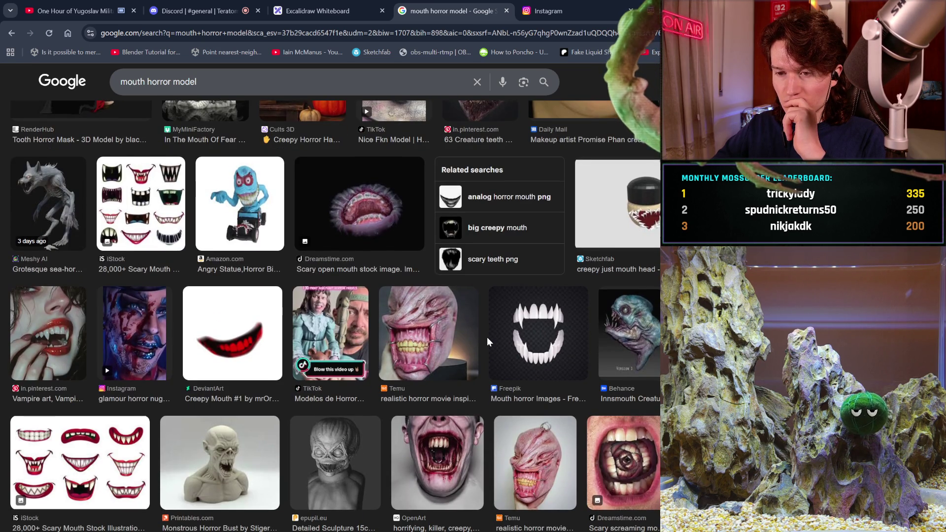
scroll(487, 340, "down", 2)
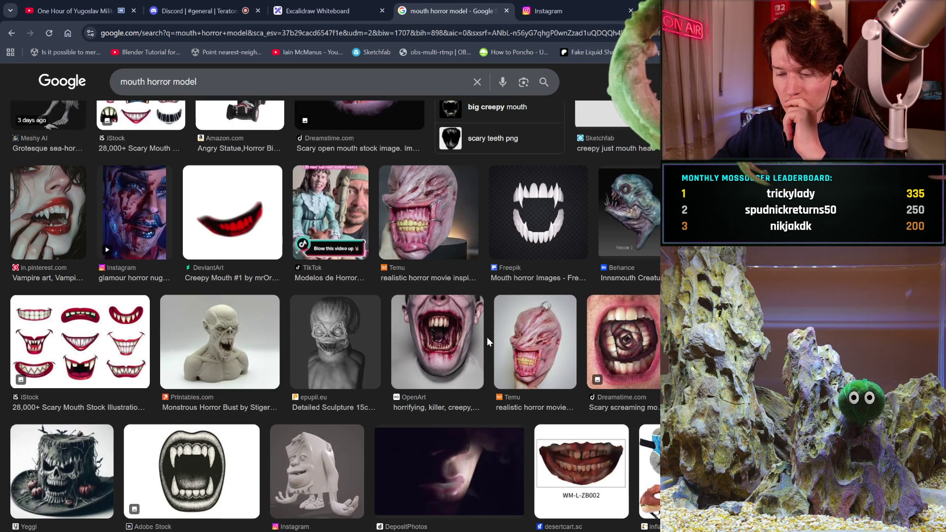
scroll(488, 341, "down", 1)
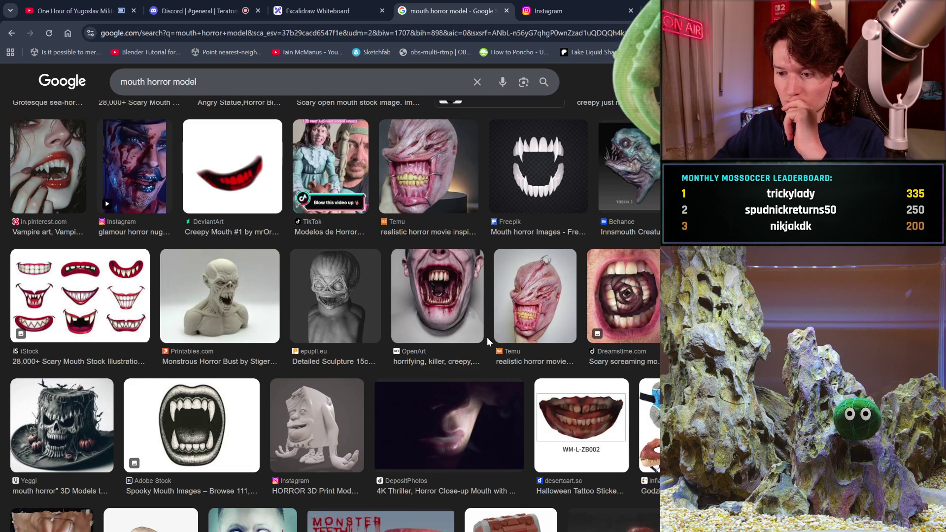
scroll(487, 337, "down", 1)
scroll(488, 343, "down", 3)
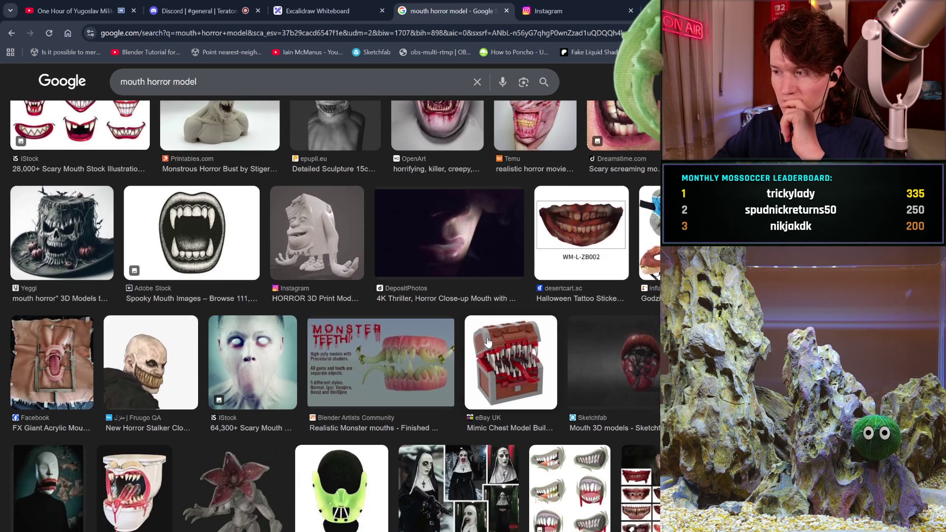
scroll(488, 342, "up", 2)
left_click(626, 217)
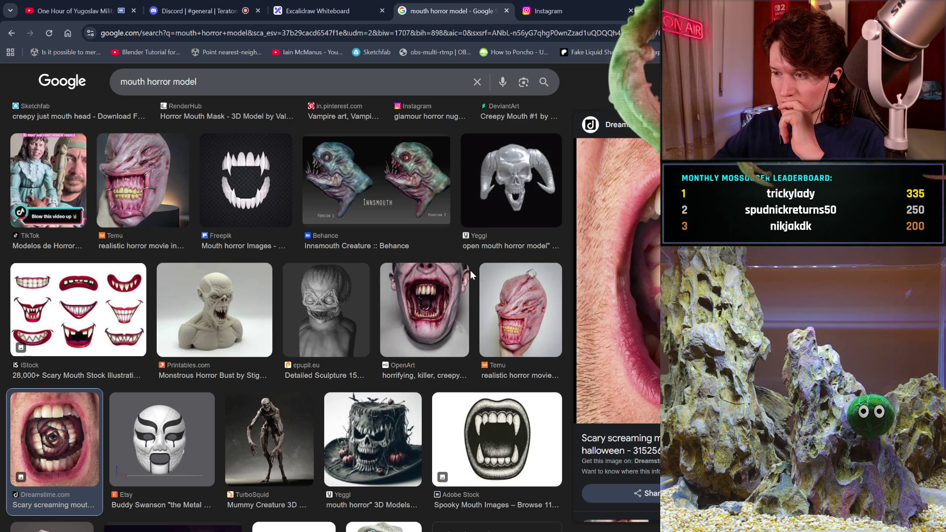
Preview the FX Giant Acrylic Mouth, then the Blender Artists Realistic Monster mouths image.
scroll(471, 274, "down", 3)
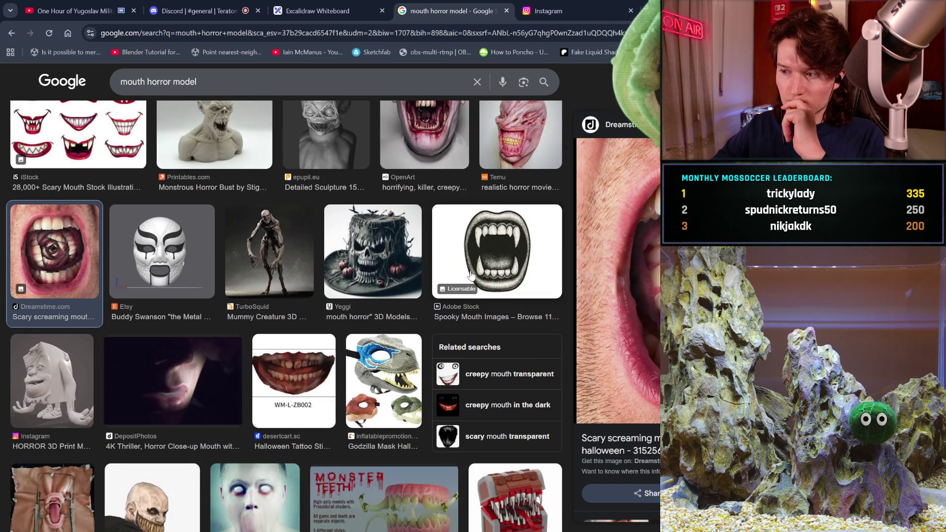
scroll(470, 274, "down", 2)
scroll(471, 275, "down", 1)
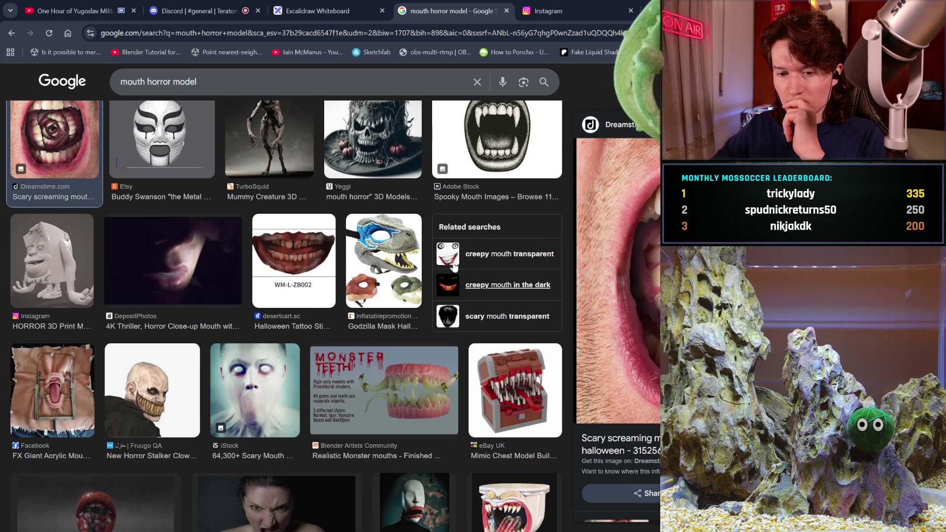
left_click(73, 420)
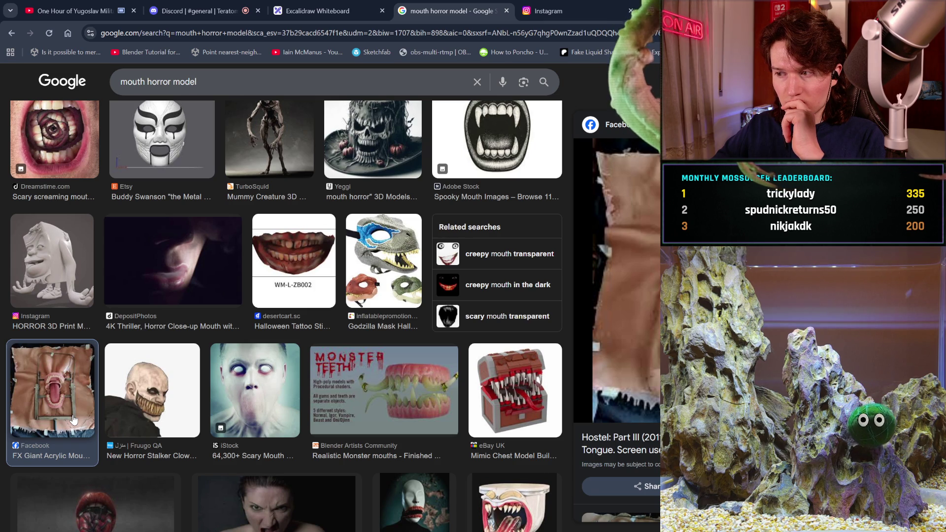
scroll(253, 427, "down", 2)
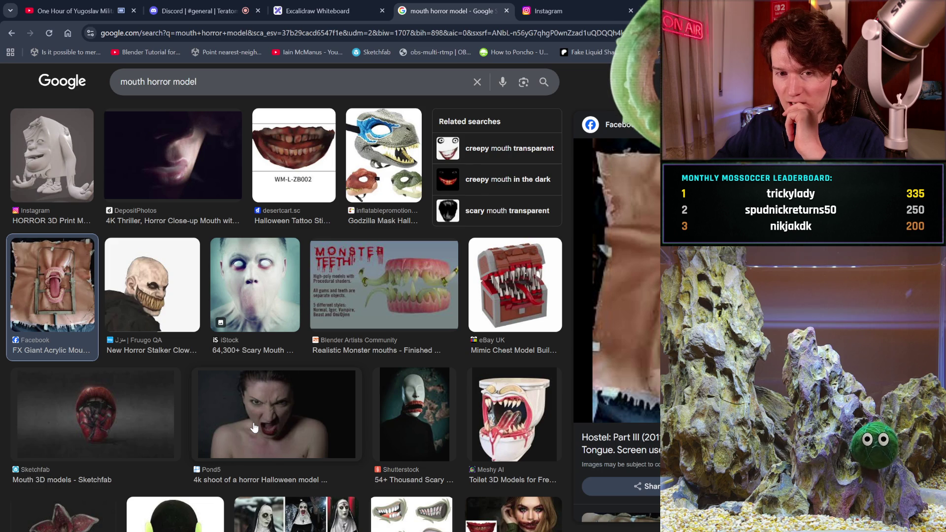
scroll(254, 427, "down", 1)
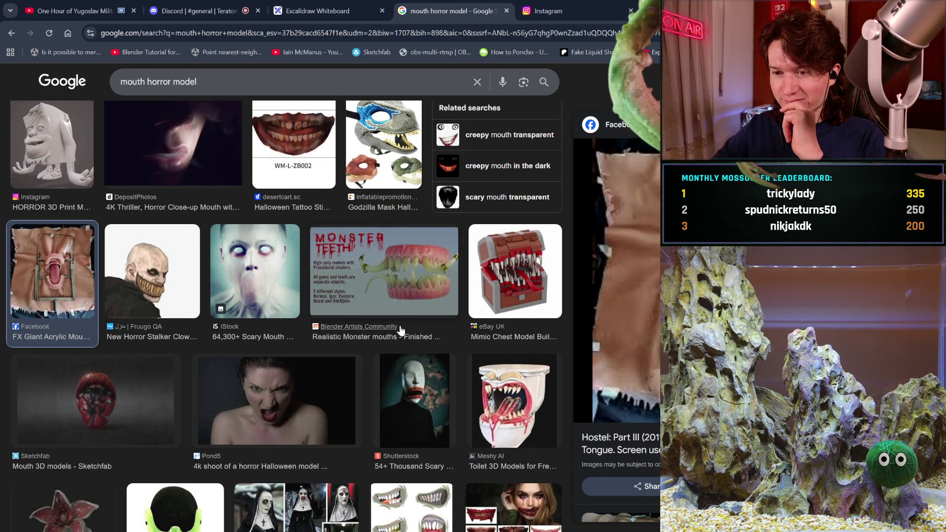
left_click(394, 291)
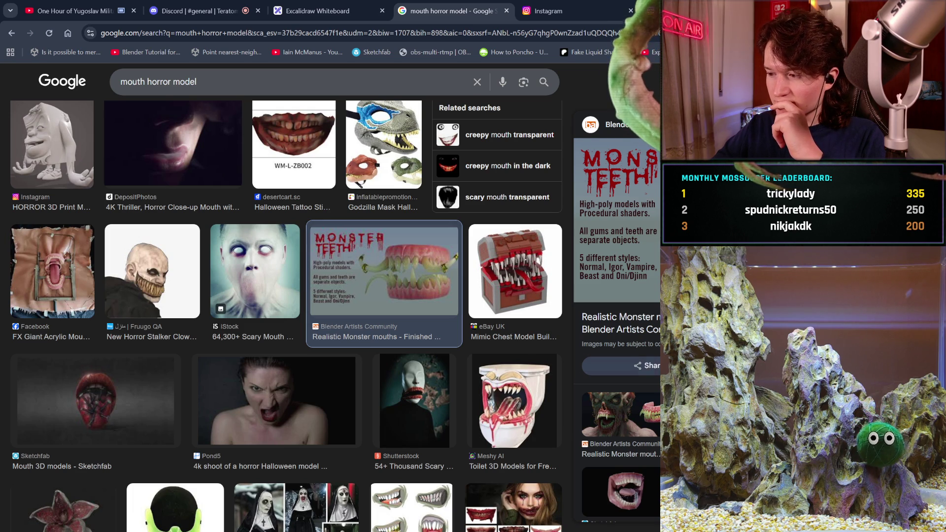
Preview the realistic 3D sharp-teeth image, browse on, and select the search query.
scroll(618, 296, "down", 4)
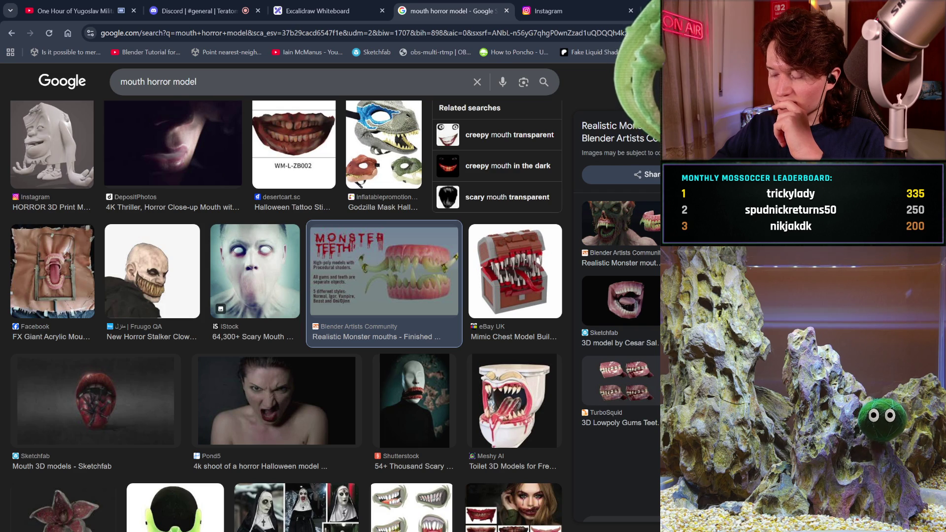
left_click(621, 522)
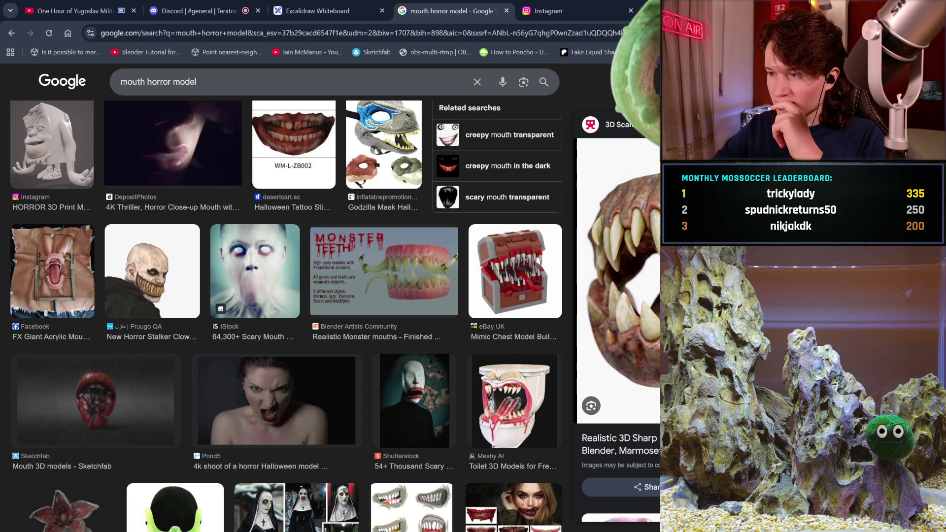
scroll(617, 320, "down", 1)
scroll(617, 321, "down", 2)
scroll(621, 321, "down", 2)
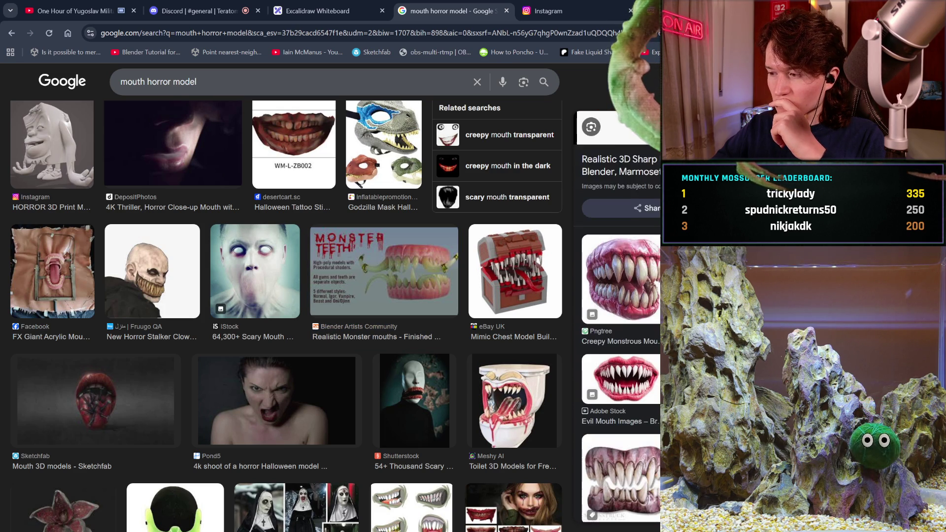
scroll(621, 320, "down", 2)
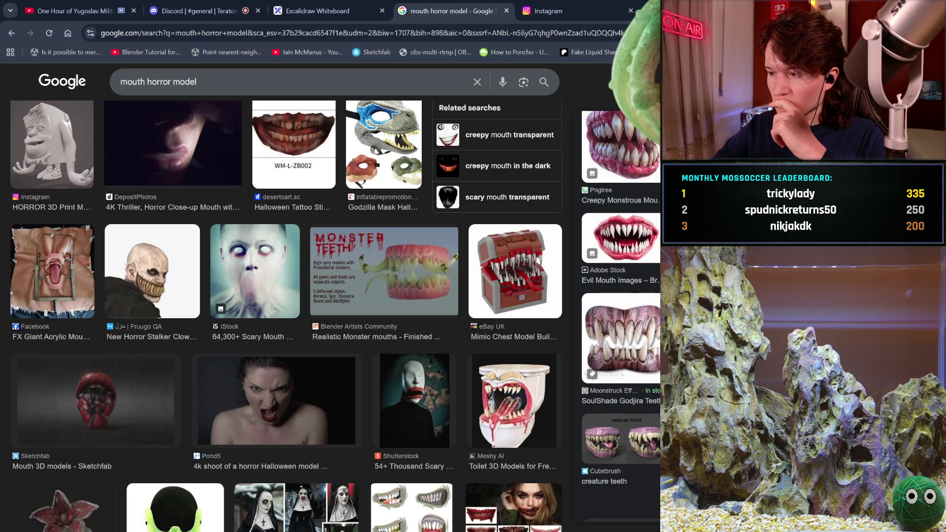
scroll(621, 321, "down", 1)
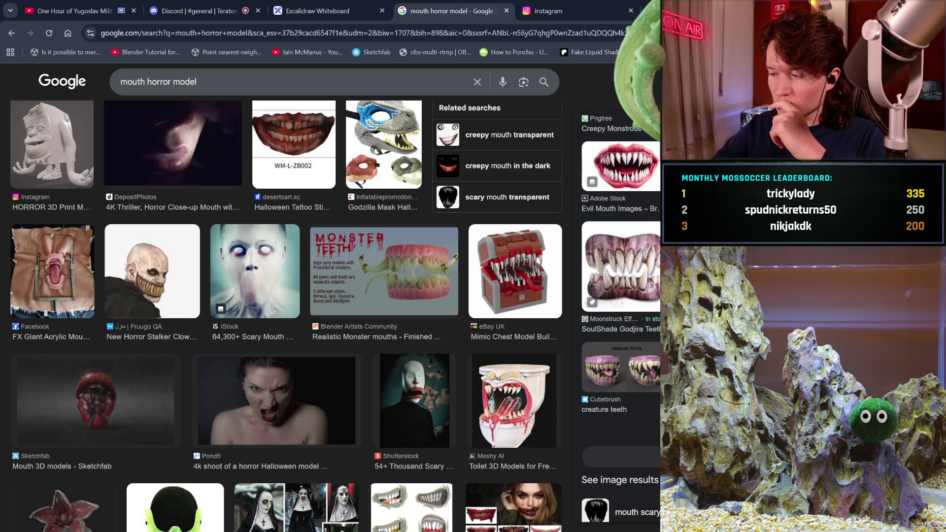
scroll(621, 320, "down", 2)
scroll(365, 366, "down", 3)
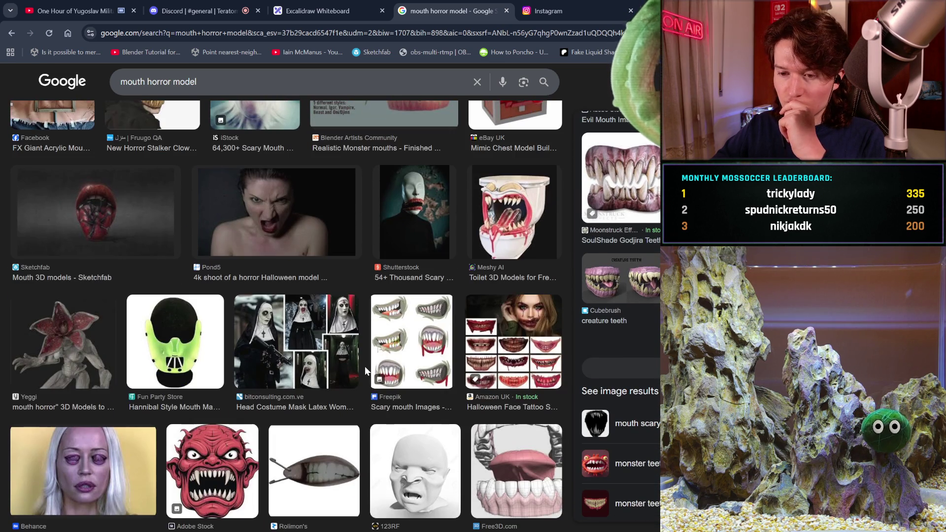
scroll(365, 368, "down", 4)
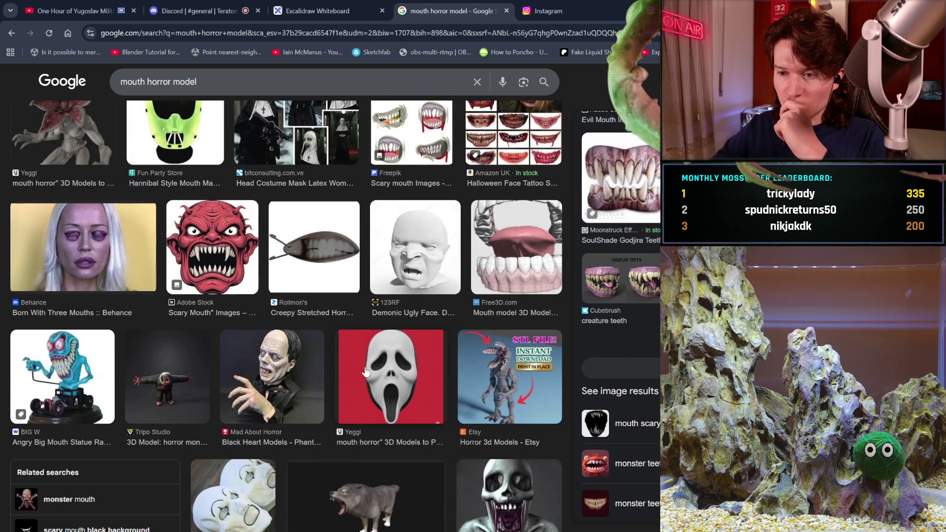
scroll(366, 371, "down", 2)
scroll(365, 371, "down", 2)
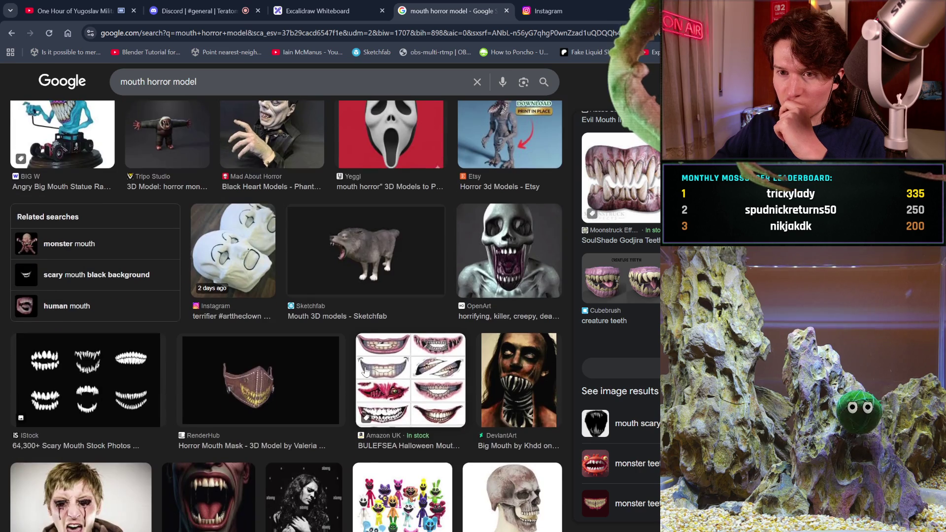
scroll(365, 371, "down", 1)
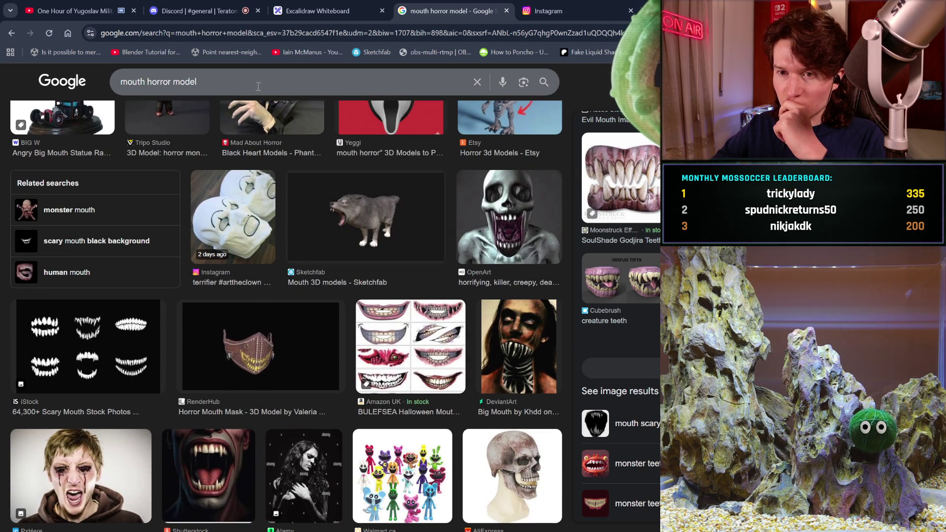
left_click_drag(222, 81, 88, 74)
Search images for 'scary mouth', then refine it to 'scary mouth drawing'.
type("scary")
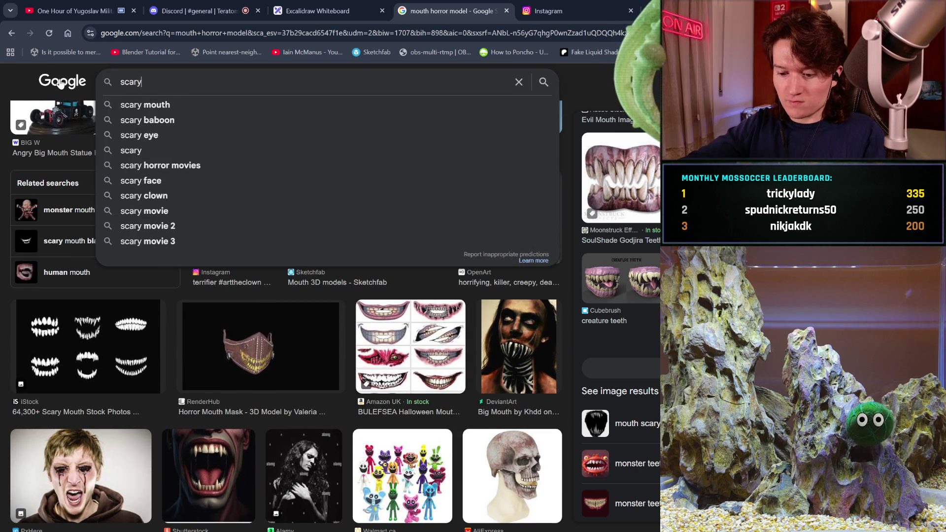
type(" mouth")
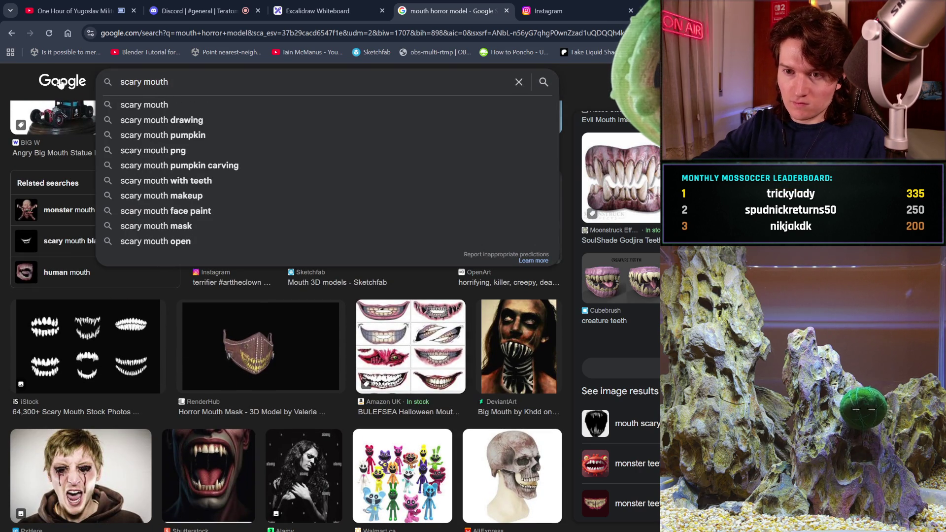
key("Return")
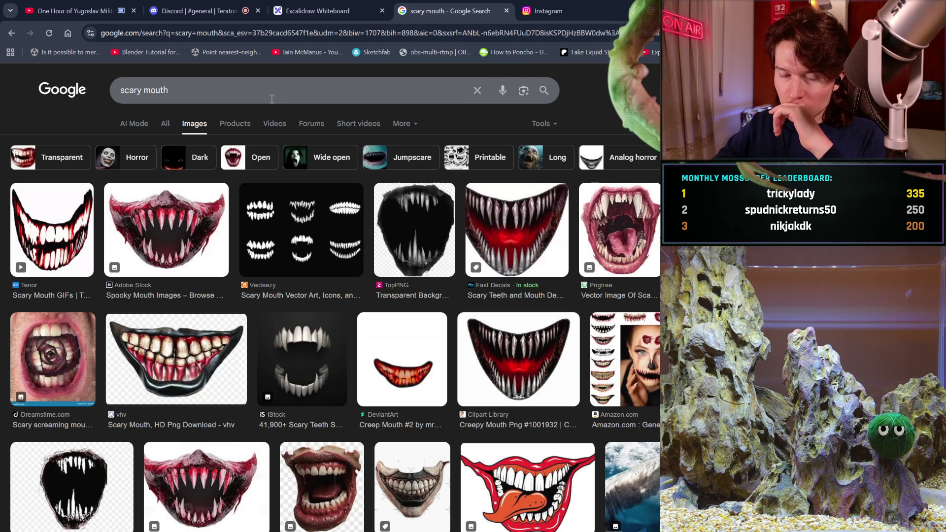
left_click(265, 83)
type("d")
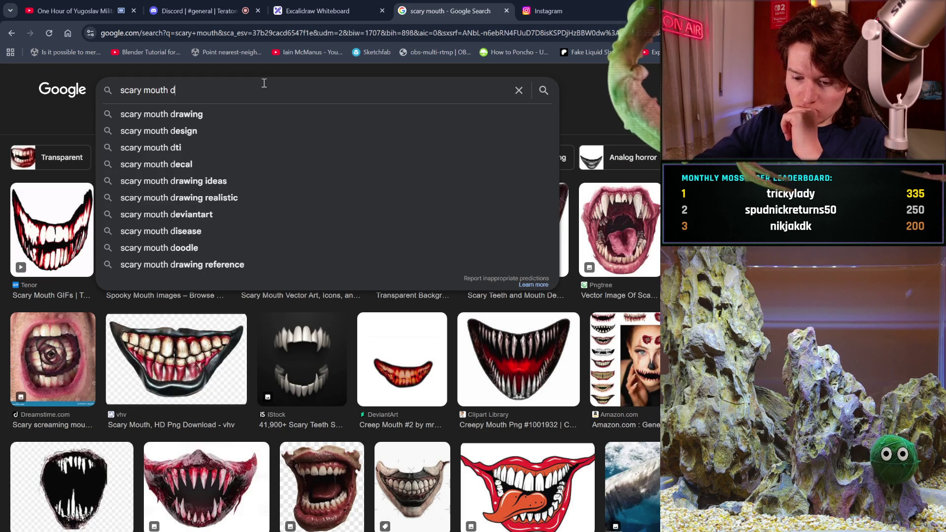
type("ra")
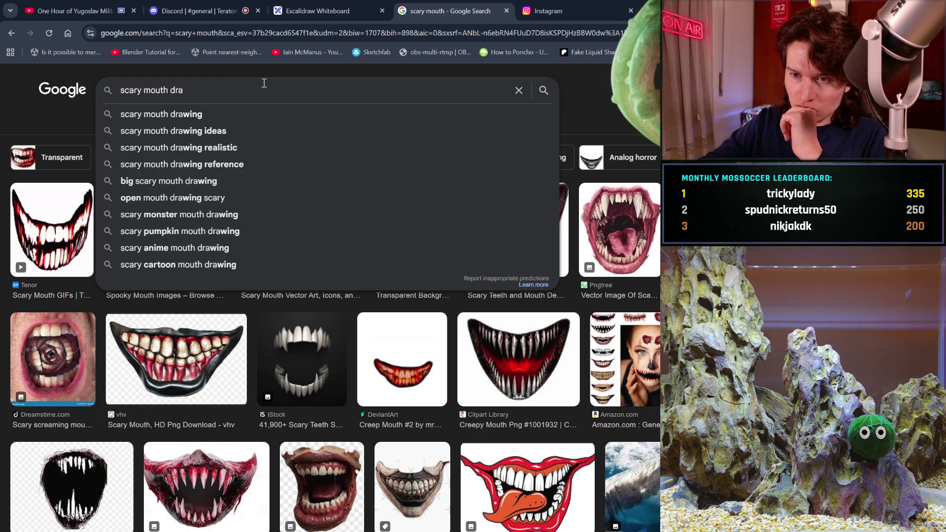
left_click(247, 118)
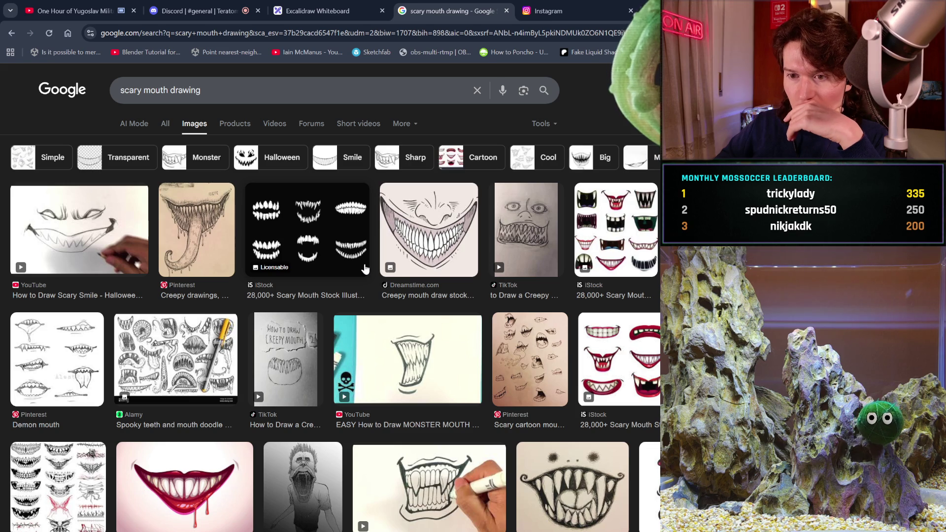
Preview the ArtStation creepy figure drawing among the scary mouth drawing results.
scroll(365, 269, "down", 1)
scroll(365, 269, "down", 2)
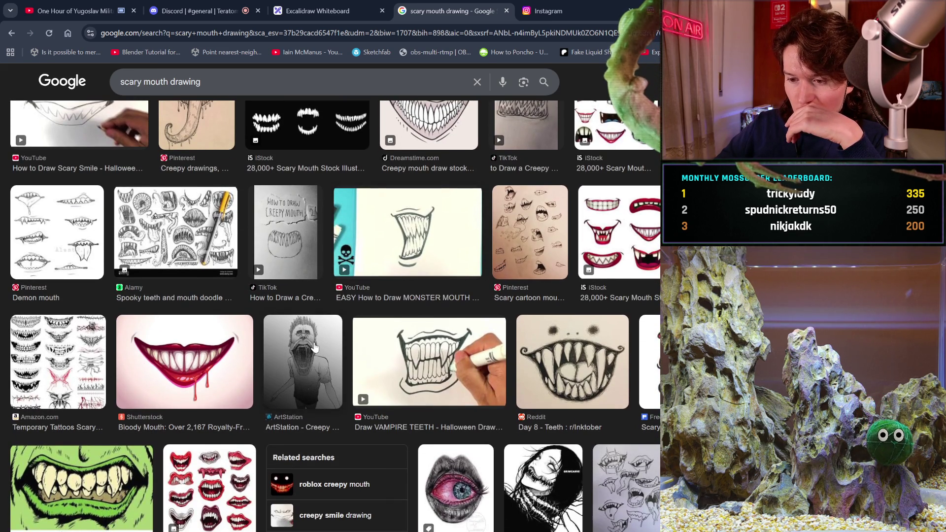
left_click(314, 348)
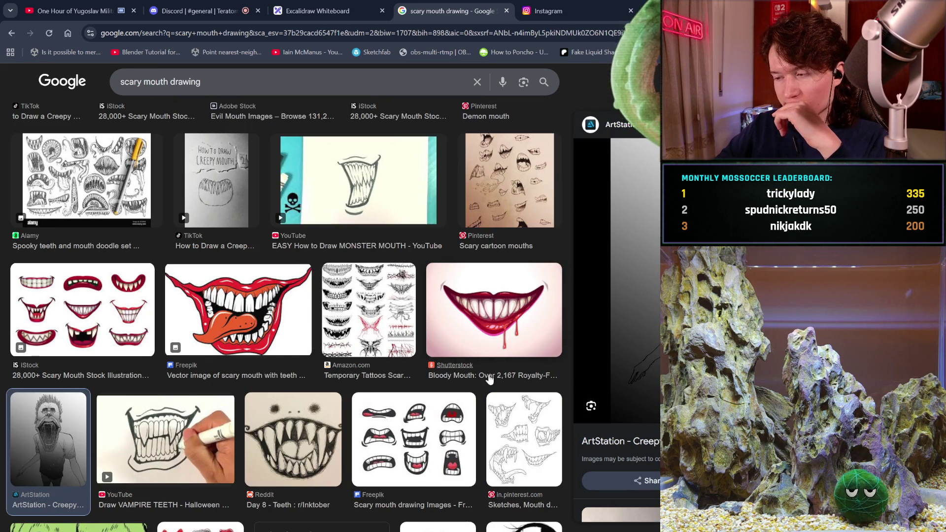
Browse down through vampire lips, fanged teeth and grin sketches, then select 'drawing' in the query.
scroll(490, 380, "down", 1)
scroll(350, 333, "down", 4)
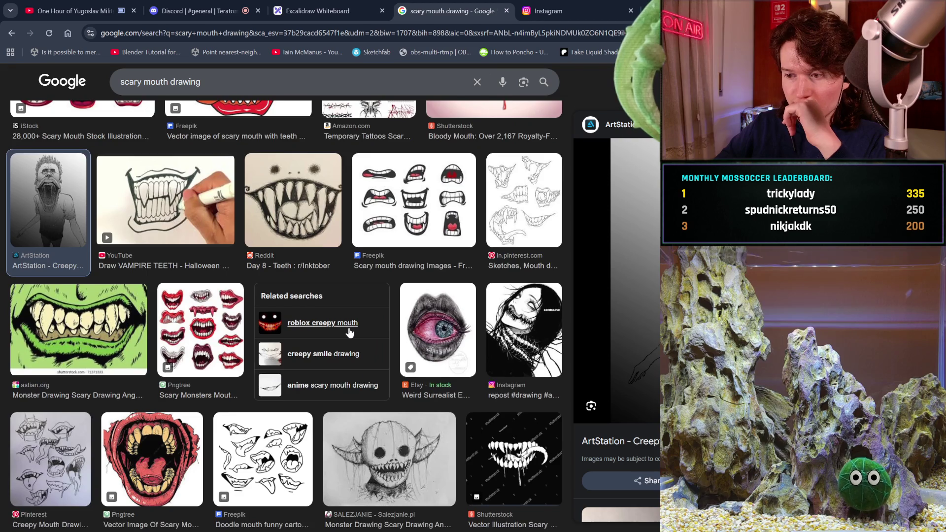
scroll(349, 332, "down", 1)
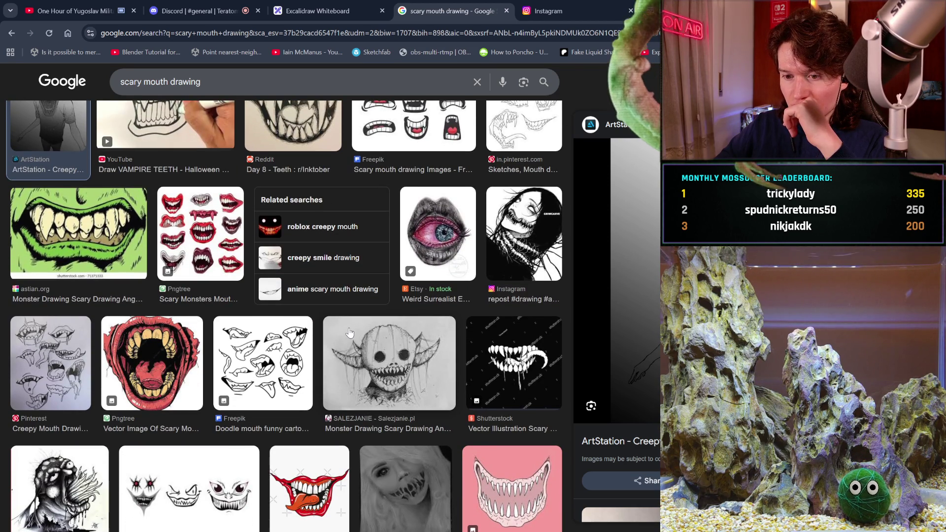
scroll(350, 333, "down", 5)
scroll(349, 333, "down", 3)
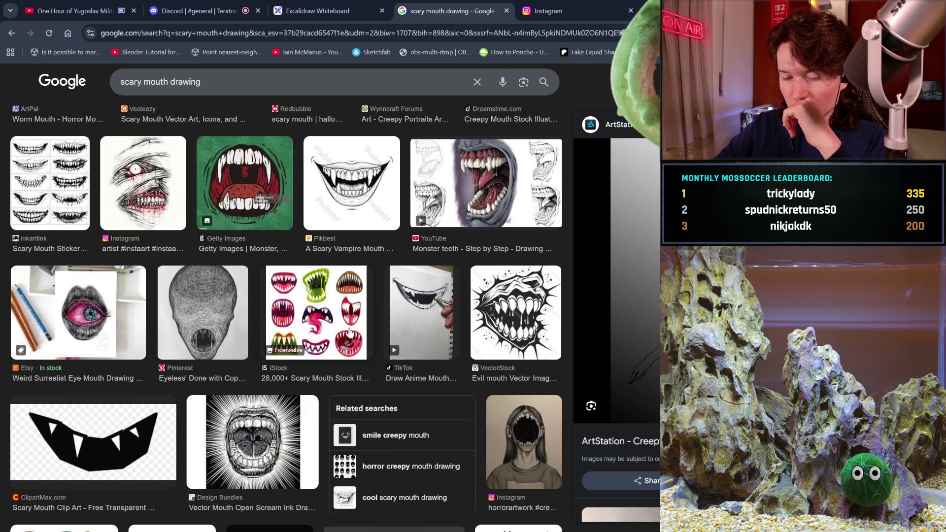
scroll(350, 333, "down", 3)
scroll(350, 333, "down", 2)
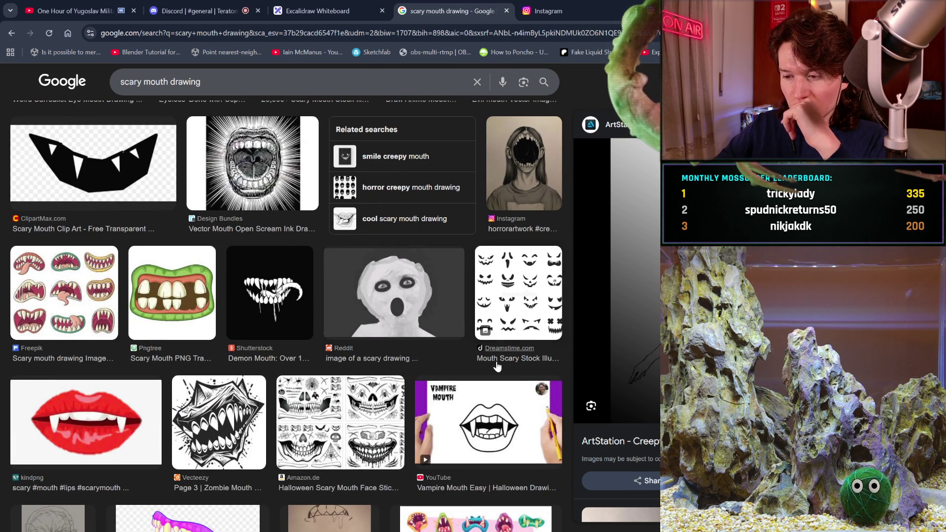
scroll(497, 366, "down", 3)
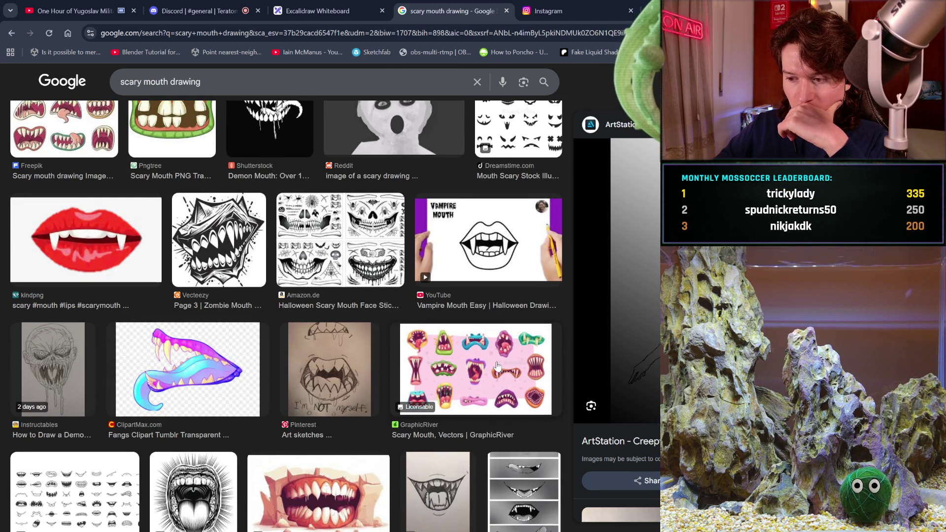
scroll(497, 367, "down", 2)
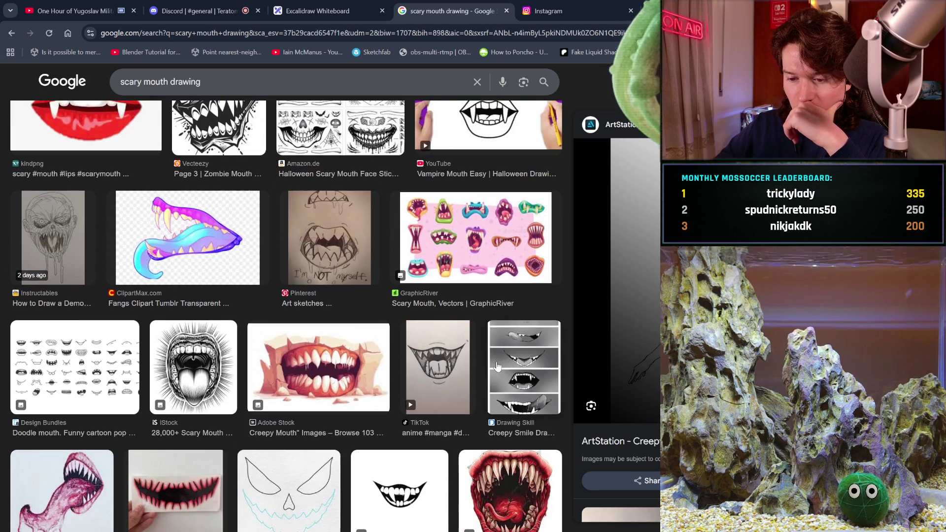
scroll(497, 366, "down", 3)
scroll(497, 367, "down", 3)
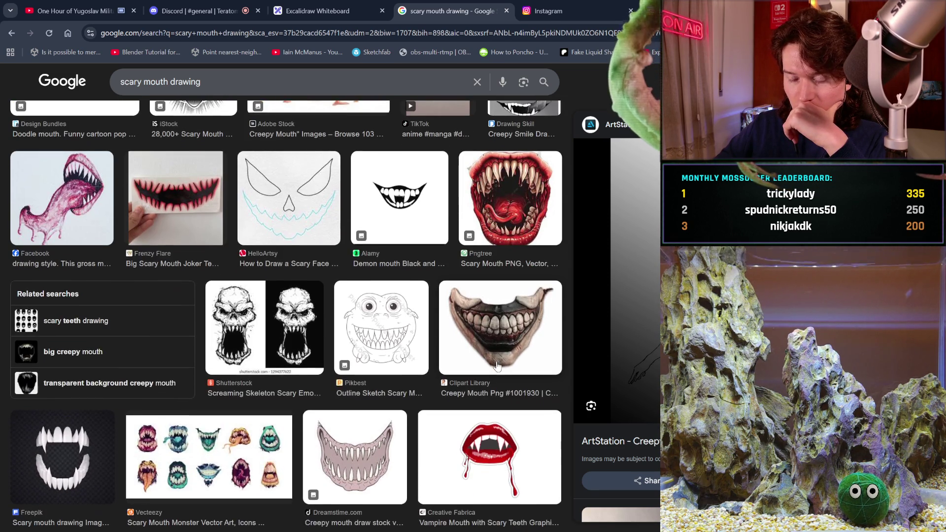
scroll(497, 366, "down", 2)
scroll(497, 366, "down", 2)
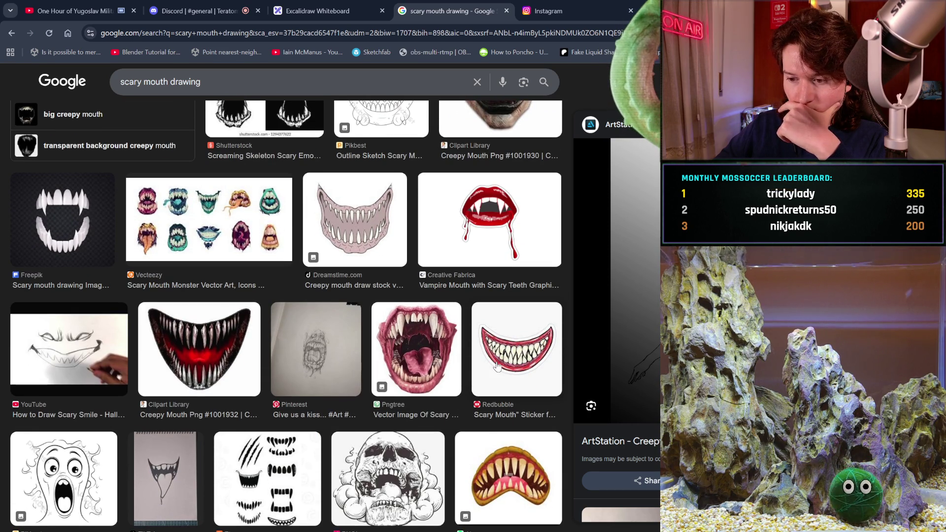
scroll(496, 366, "down", 2)
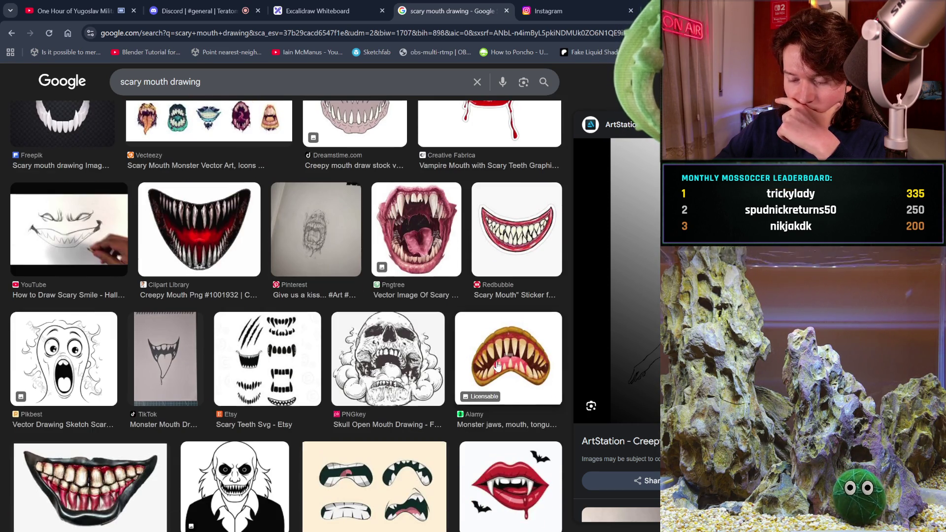
scroll(496, 367, "down", 2)
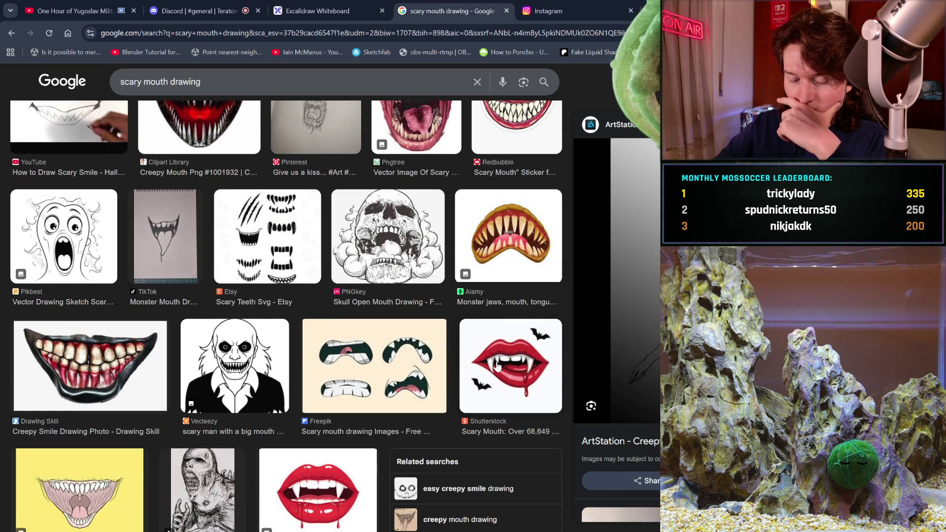
scroll(497, 366, "down", 1)
scroll(497, 366, "down", 1)
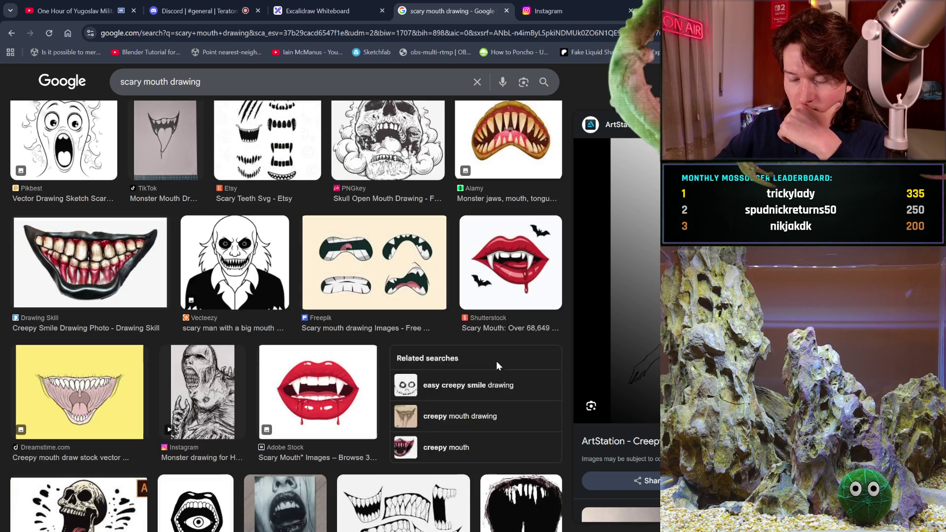
scroll(497, 366, "down", 3)
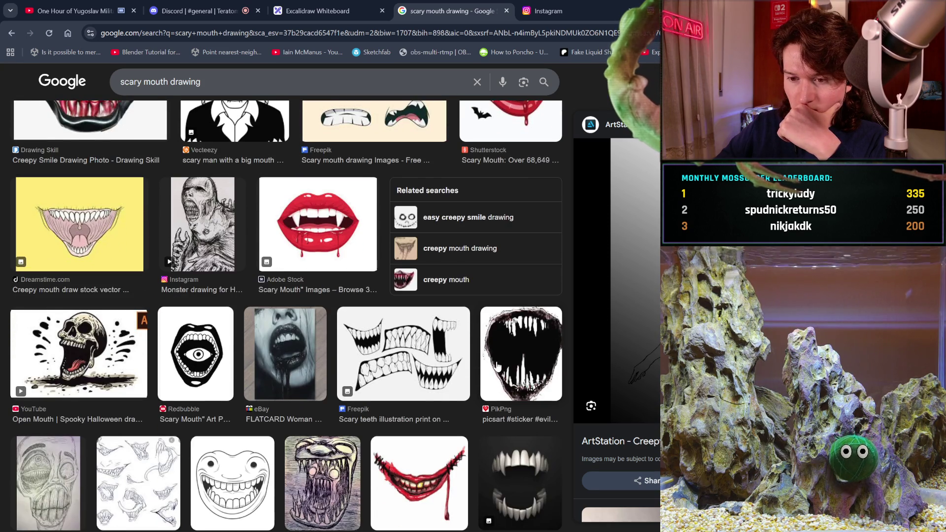
scroll(497, 366, "down", 2)
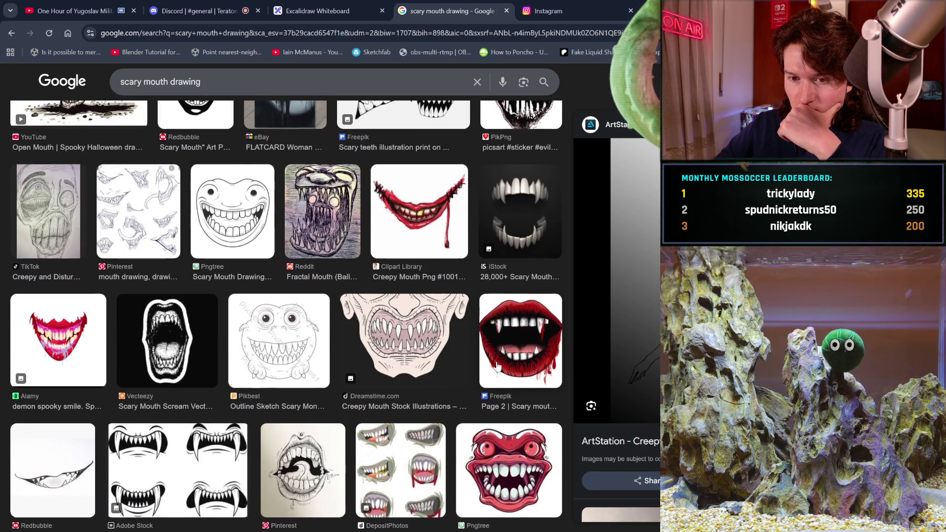
scroll(497, 366, "down", 2)
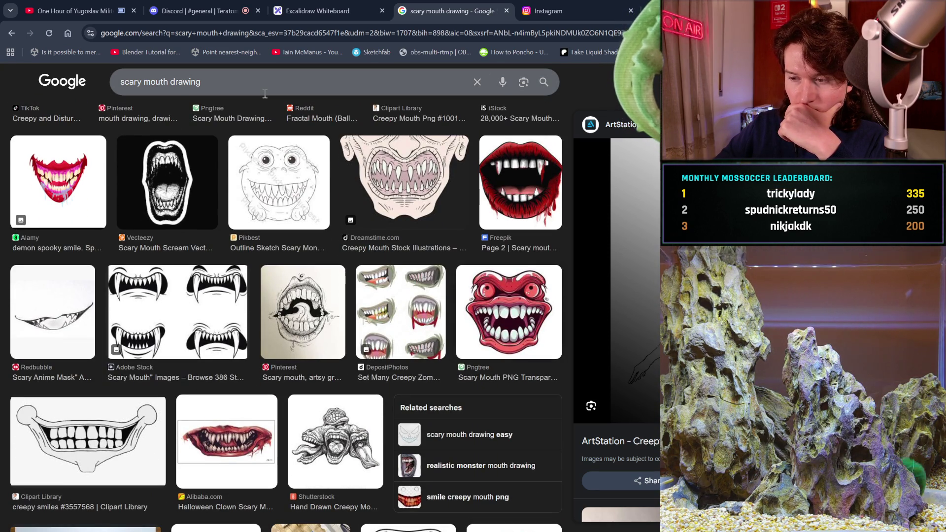
left_click_drag(219, 85, 174, 85)
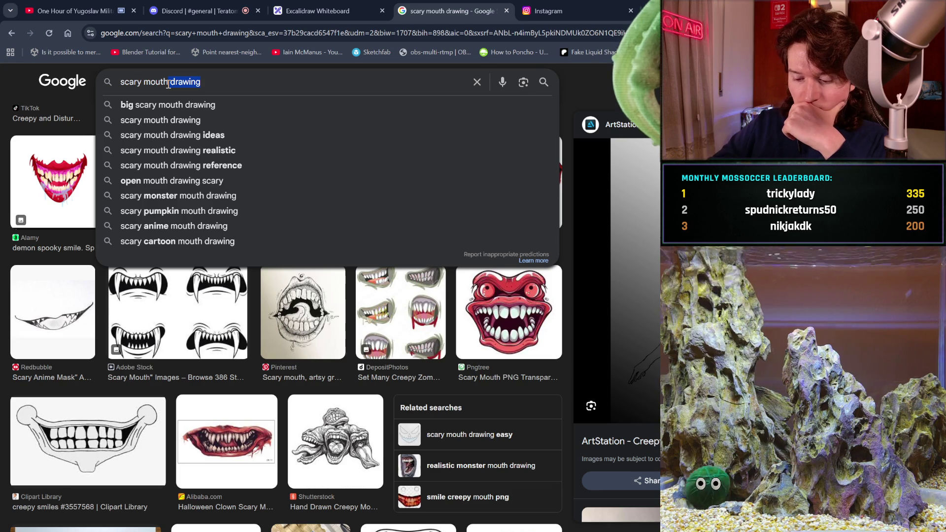
Change the image search to 'scary mouth model' and run it.
key("BackSpace")
key("BackSpace")
key("BackSpace")
type("mo")
key("BackSpace")
key("BackSpace")
type("model")
key("Return")
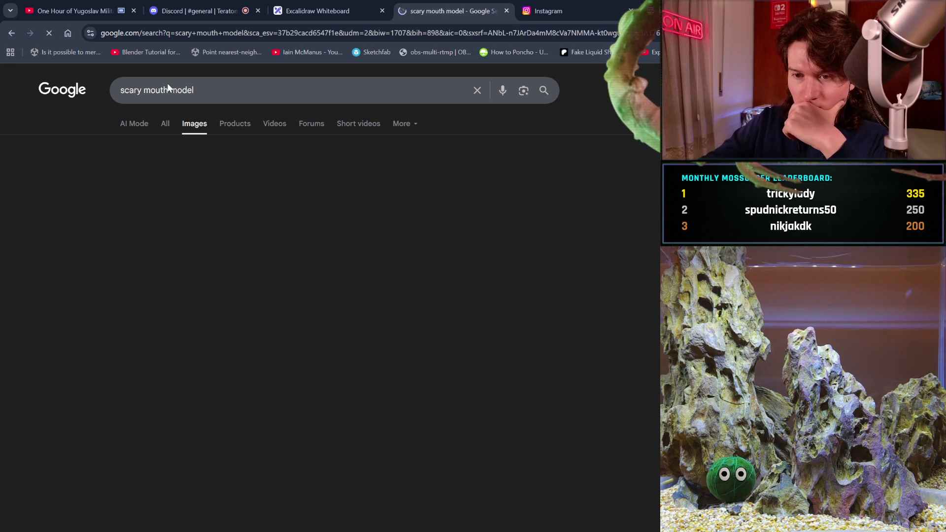
Preview the Free3D scary creature head model and scroll through more results.
scroll(394, 168, "down", 1)
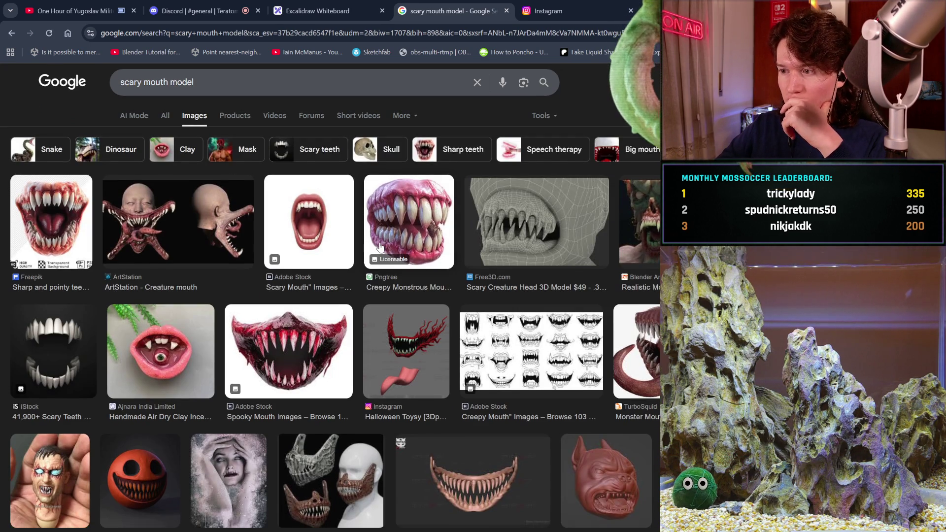
left_click(532, 217)
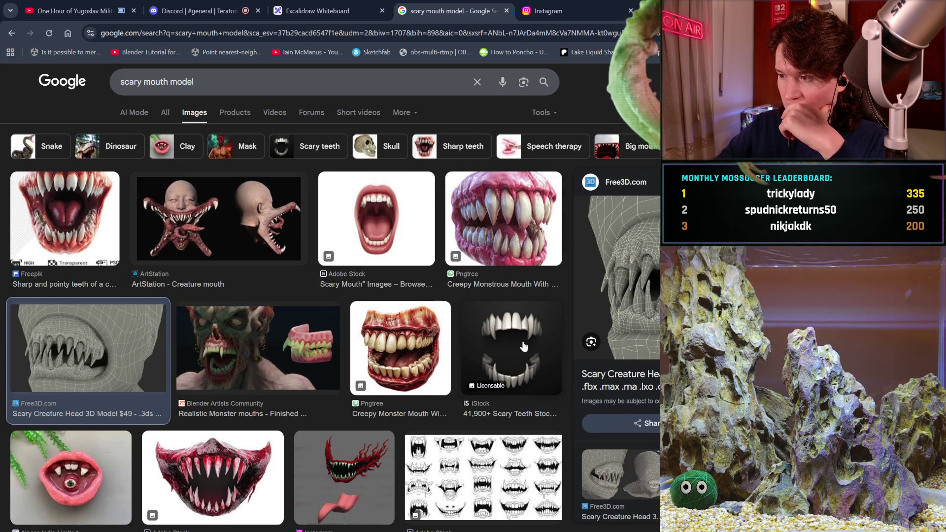
scroll(618, 296, "down", 3)
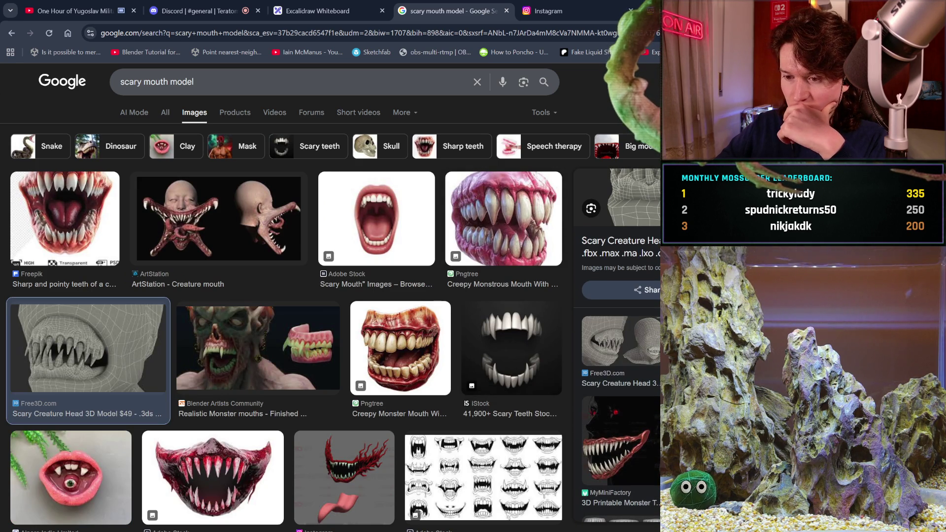
scroll(611, 369, "down", 4)
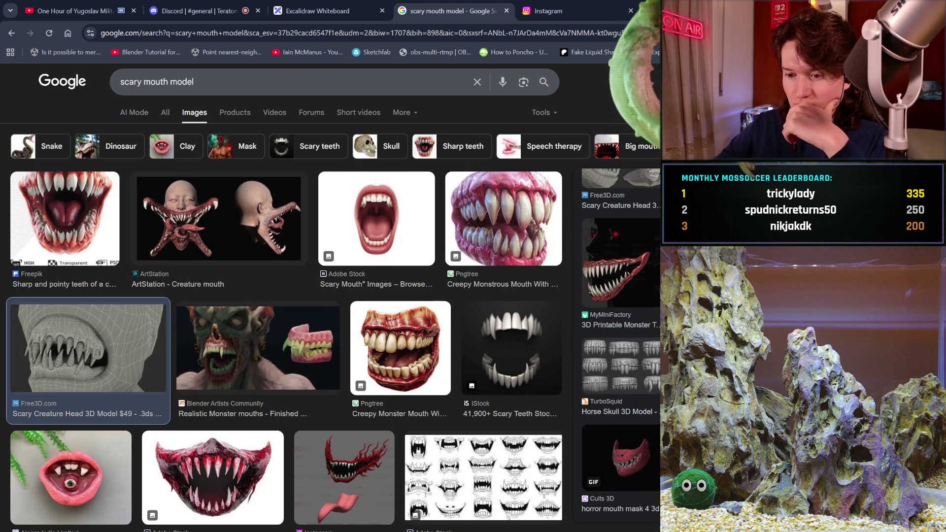
scroll(465, 423, "down", 4)
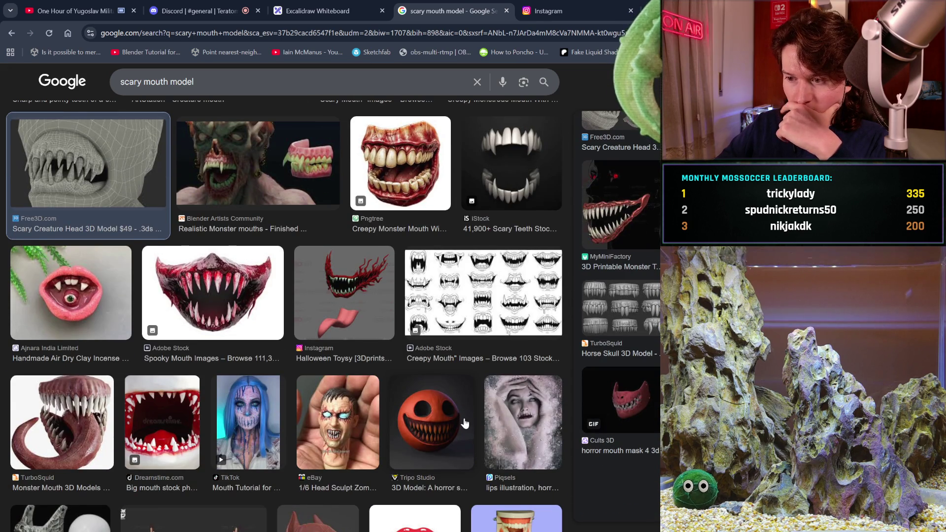
scroll(465, 423, "down", 2)
scroll(465, 423, "down", 4)
scroll(465, 423, "down", 3)
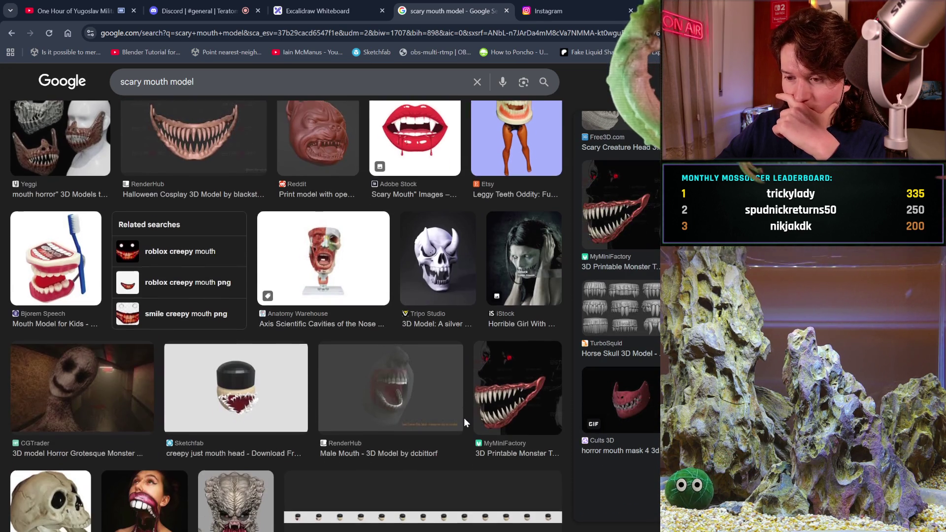
scroll(465, 423, "down", 4)
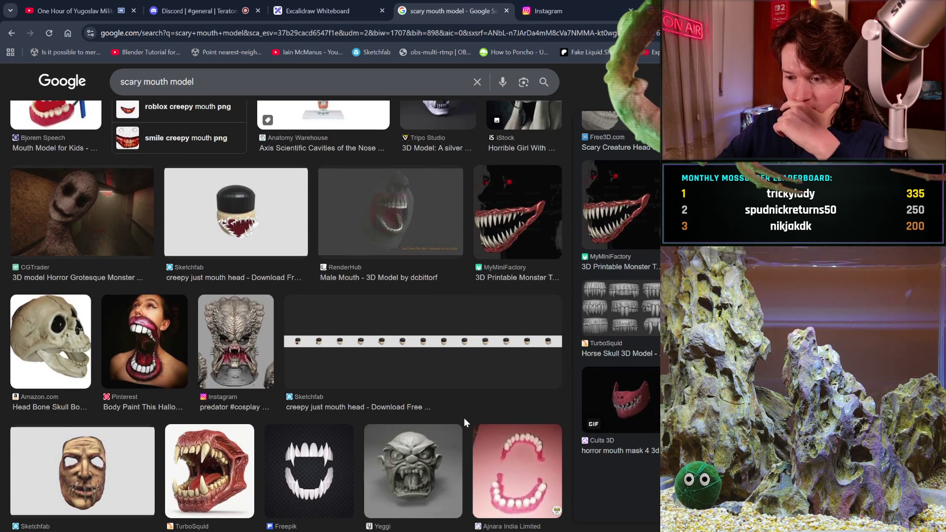
scroll(464, 423, "down", 2)
scroll(464, 423, "down", 2)
scroll(465, 423, "down", 3)
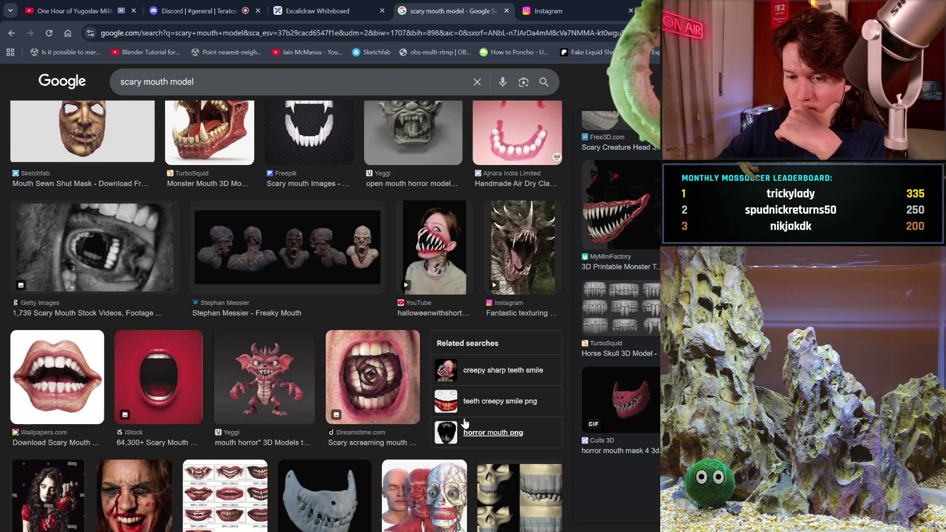
scroll(465, 422, "down", 3)
scroll(465, 423, "down", 2)
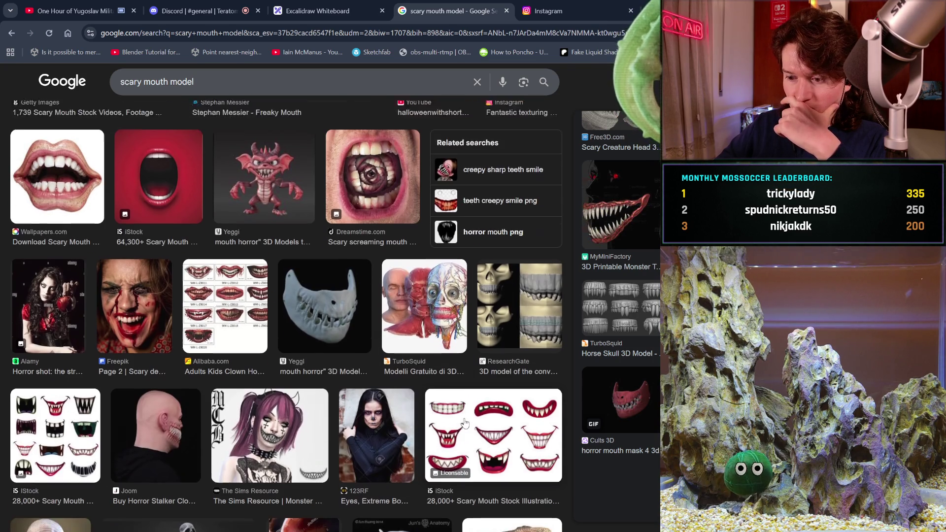
scroll(465, 423, "down", 2)
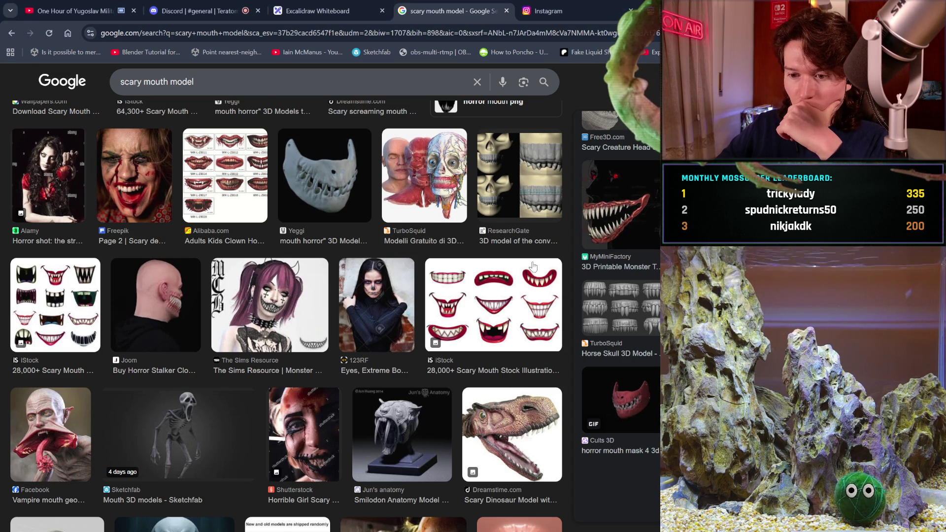
Scroll further and preview TurboSquid's Realistic Gorilla Mouth Anatomy model.
scroll(494, 318, "down", 5)
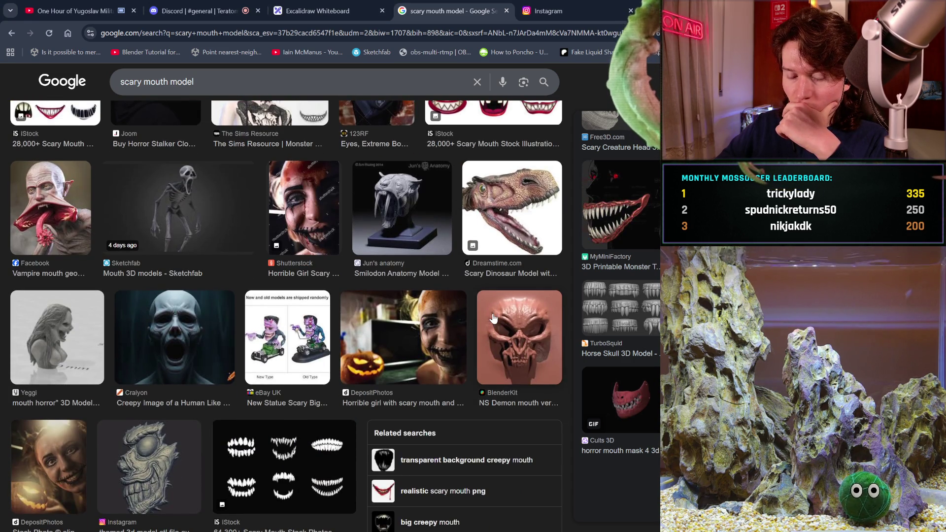
scroll(493, 319, "down", 3)
scroll(493, 319, "down", 3)
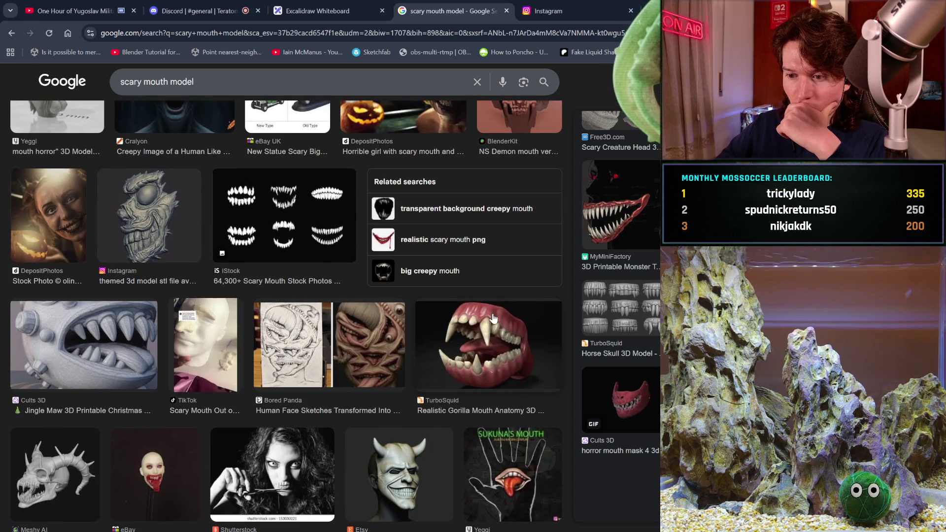
left_click(493, 318)
Preview the squashing dangling mouth reference and the big mouth monster statue.
scroll(378, 366, "down", 3)
scroll(378, 366, "down", 2)
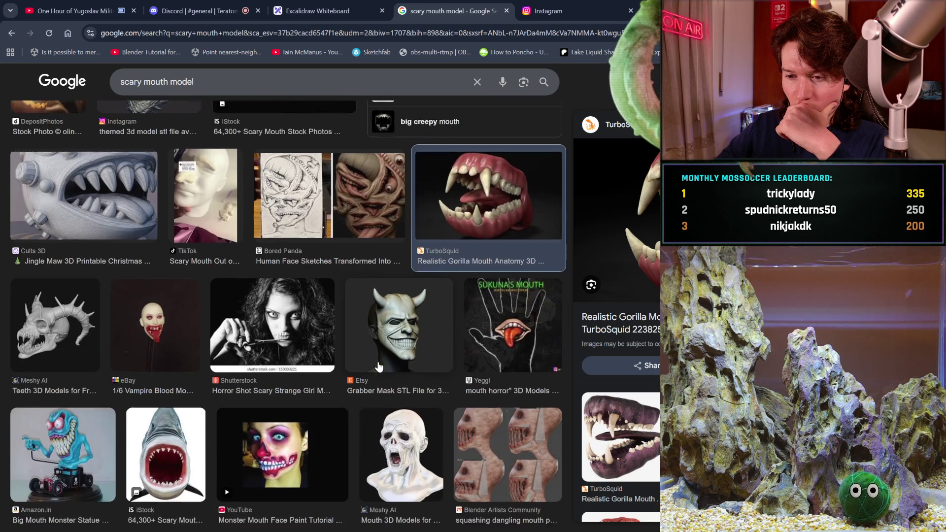
scroll(379, 365, "down", 1)
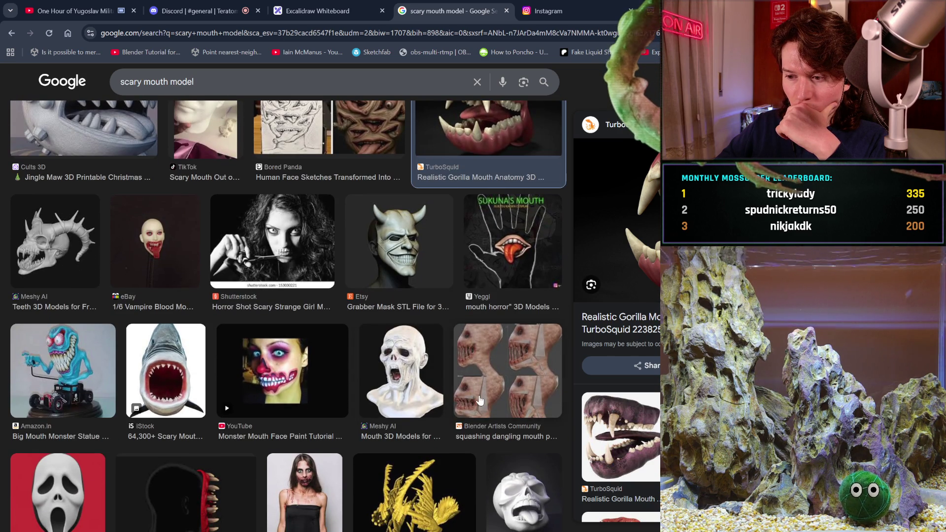
left_click(480, 400)
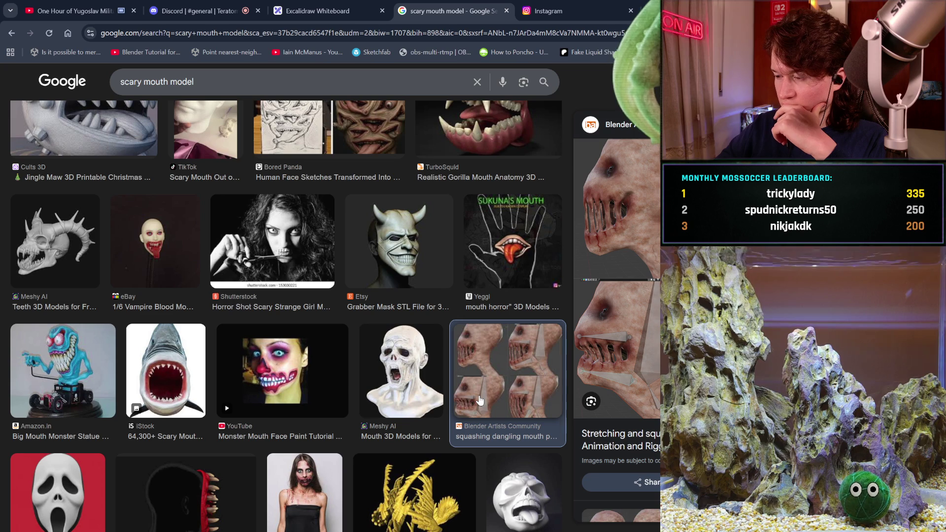
scroll(598, 376, "down", 3)
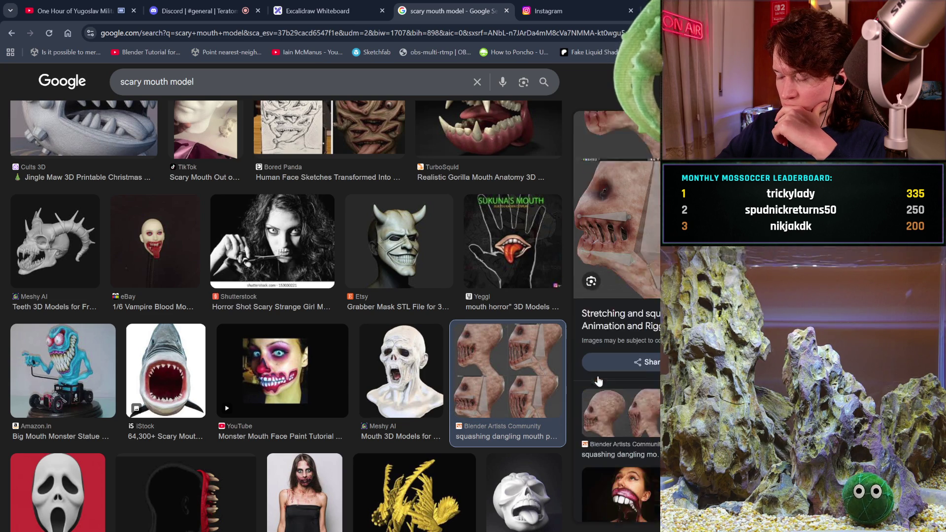
scroll(598, 375, "down", 2)
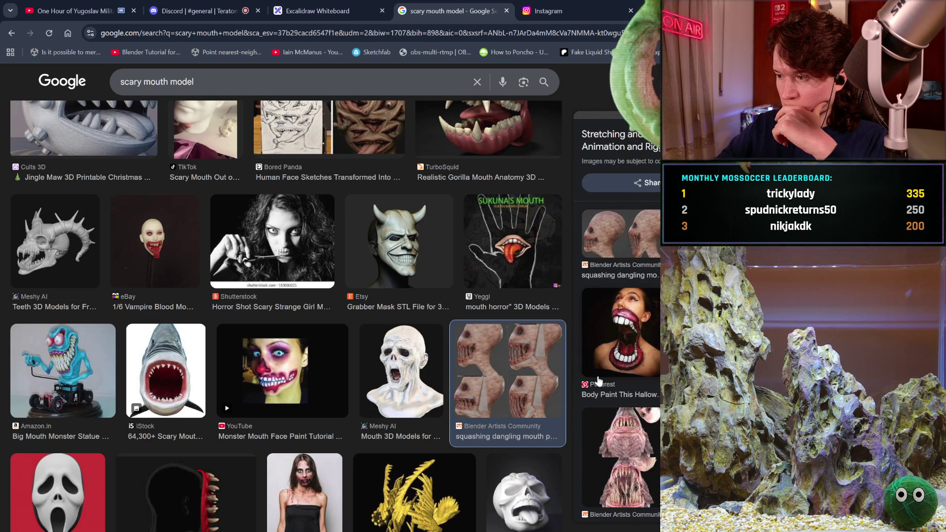
scroll(598, 381, "down", 2)
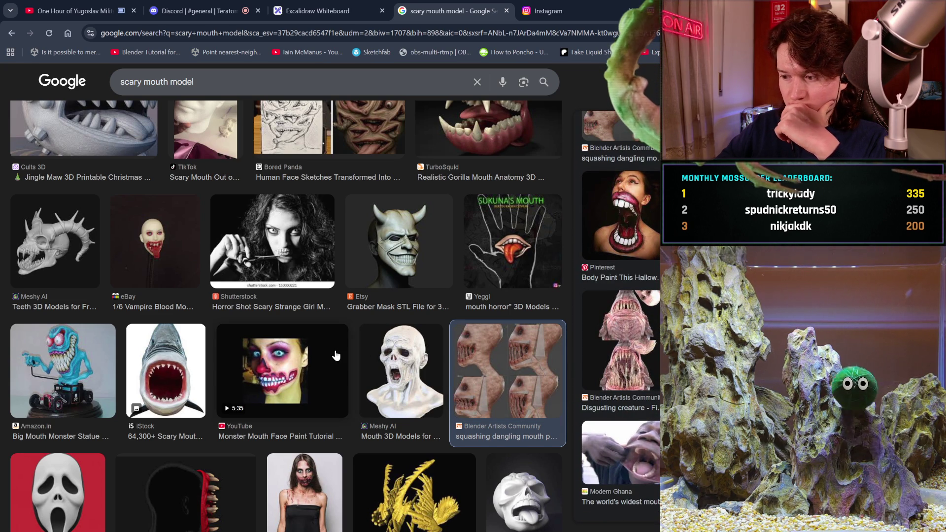
scroll(336, 355, "down", 1)
scroll(336, 354, "down", 1)
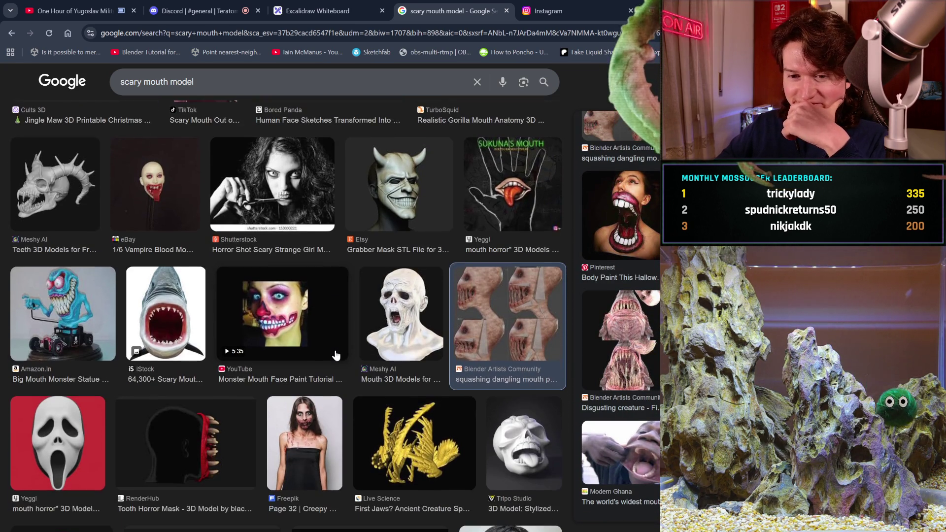
left_click(85, 325)
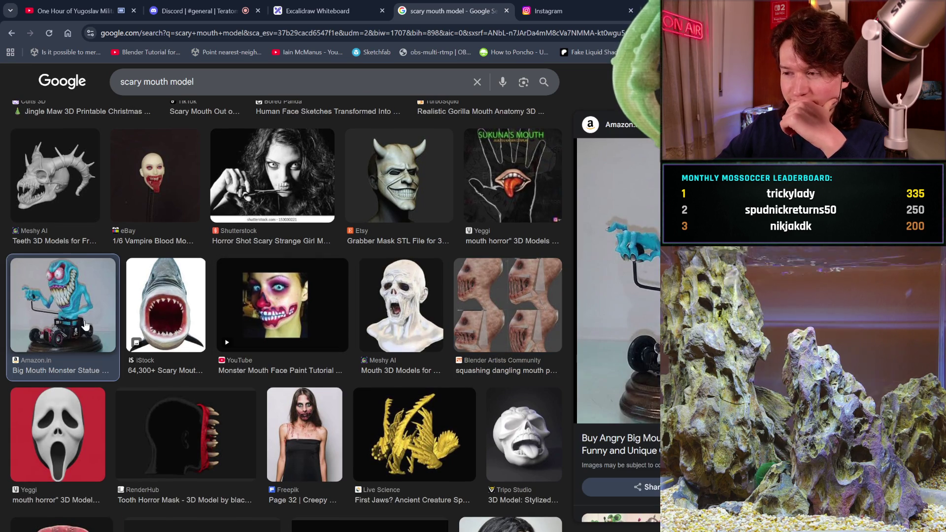
Preview the monster teeth jaw model and the eBay 1/6 Female Vampire figure.
scroll(256, 350, "down", 3)
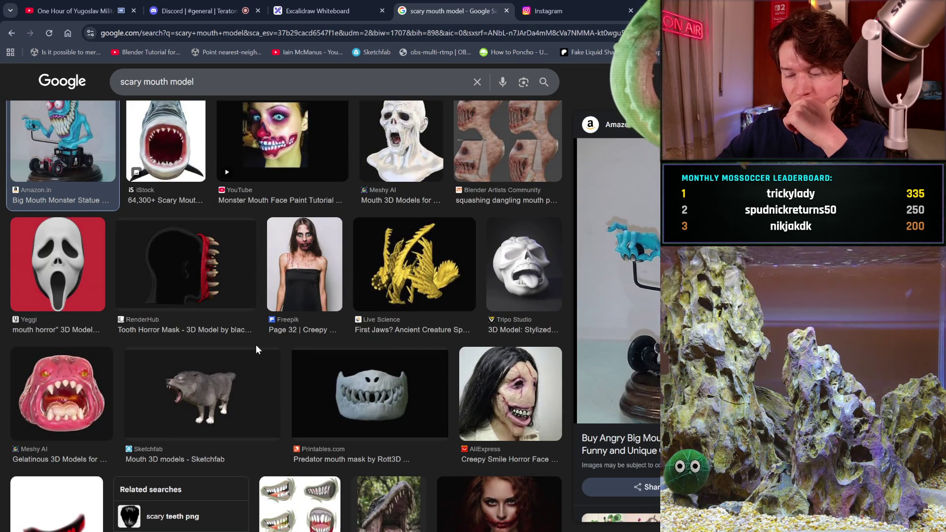
scroll(256, 345, "down", 3)
scroll(257, 350, "down", 2)
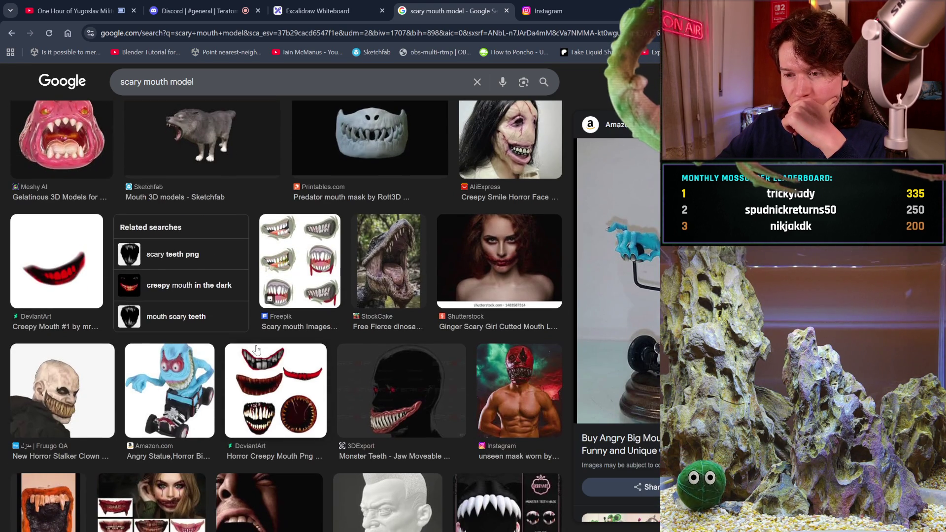
scroll(345, 387, "down", 2)
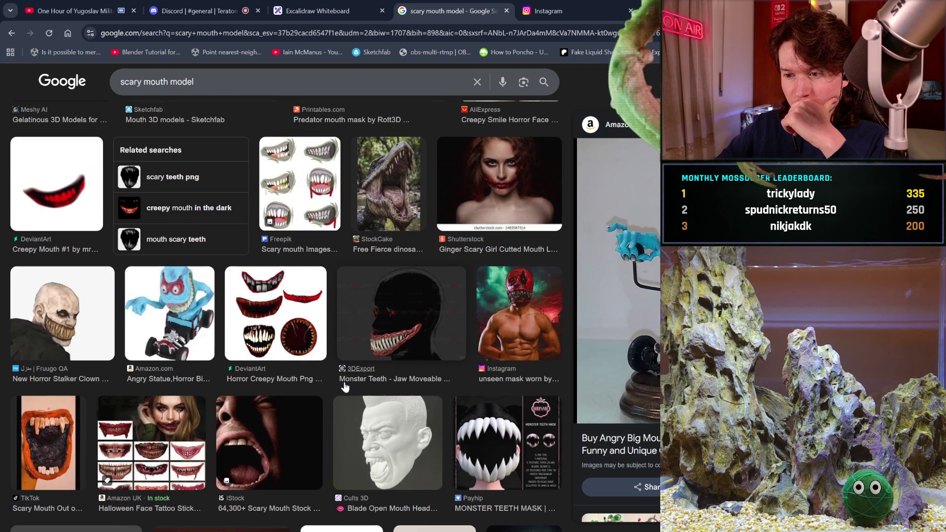
left_click(409, 317)
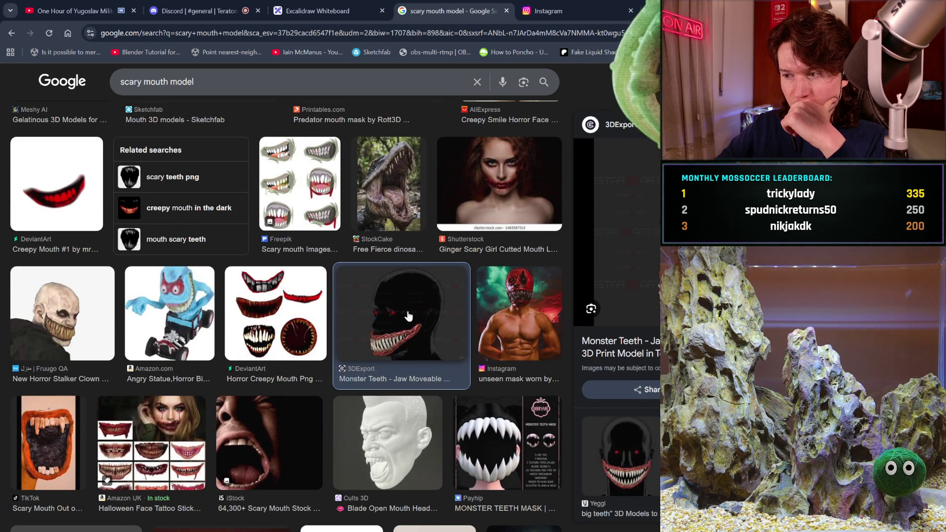
scroll(409, 317, "down", 2)
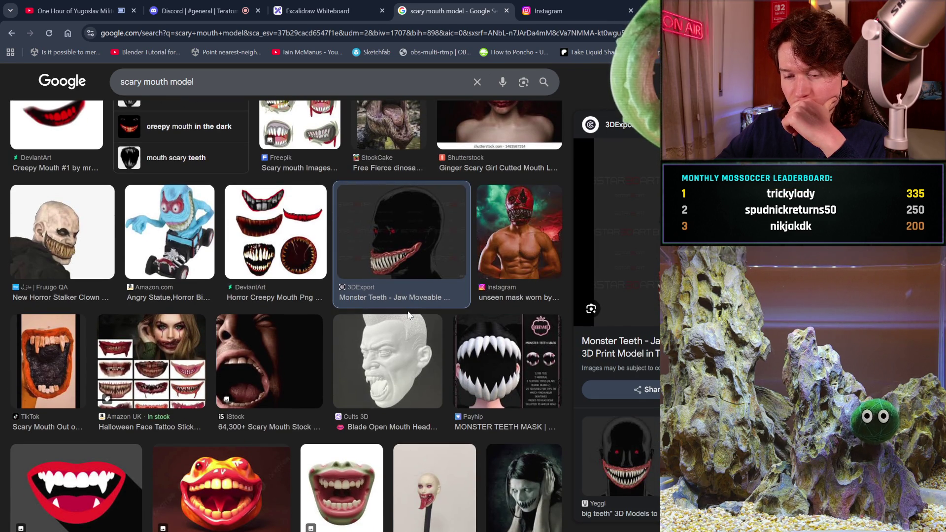
scroll(408, 316, "down", 5)
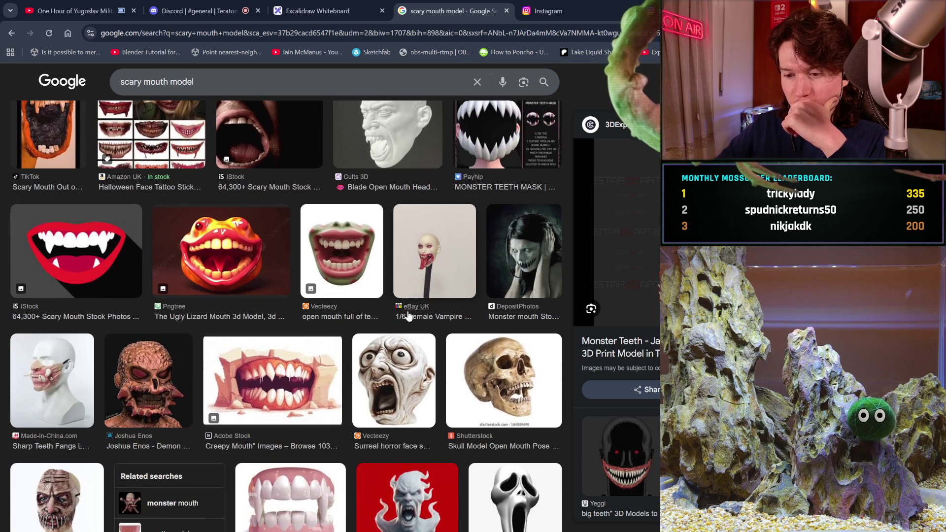
left_click(434, 284)
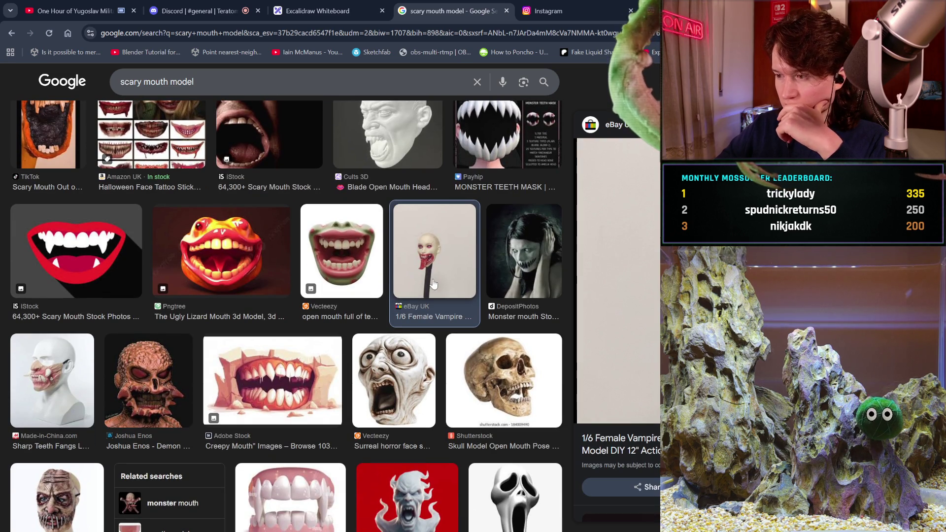
Scroll on and preview ArtStation's Creepy Smiling Monster sculpt.
scroll(433, 284, "down", 2)
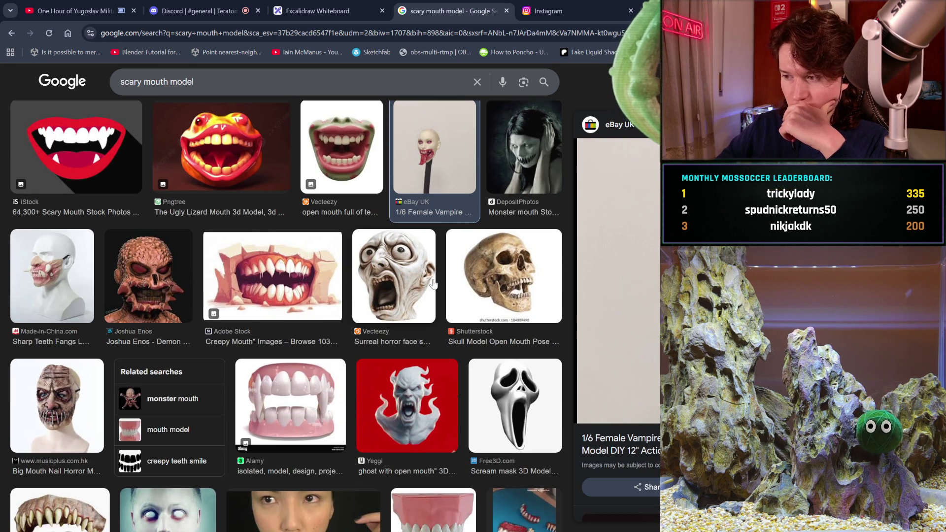
scroll(433, 284, "down", 2)
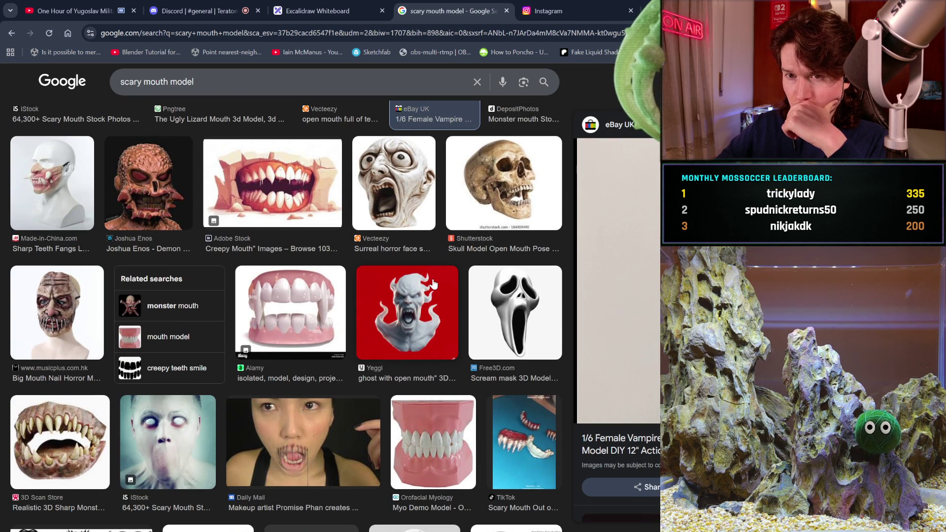
scroll(433, 284, "down", 3)
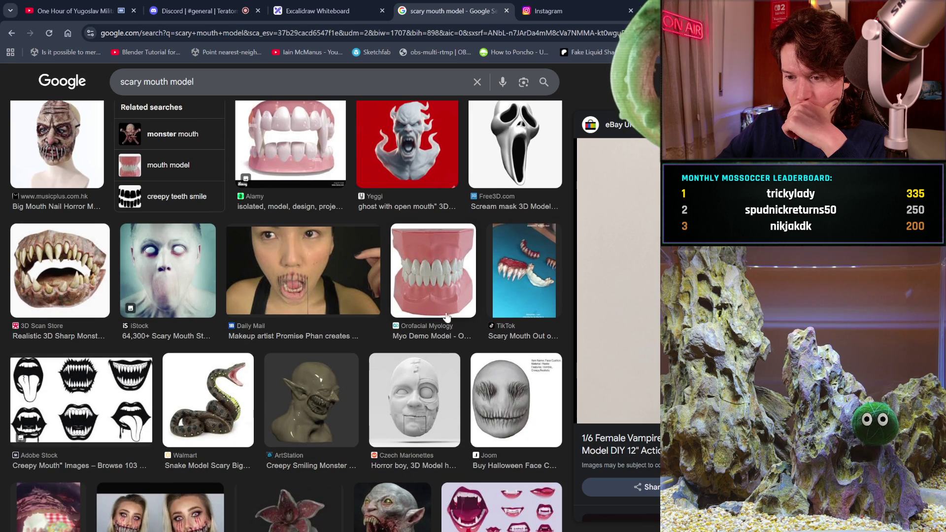
left_click(324, 413)
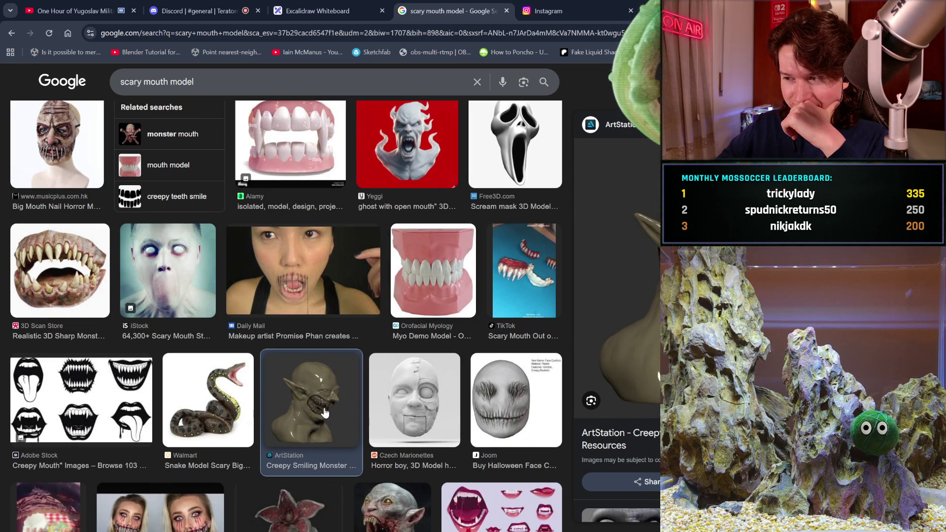
Preview the related Craiyon pale-face image.
scroll(616, 316, "down", 1)
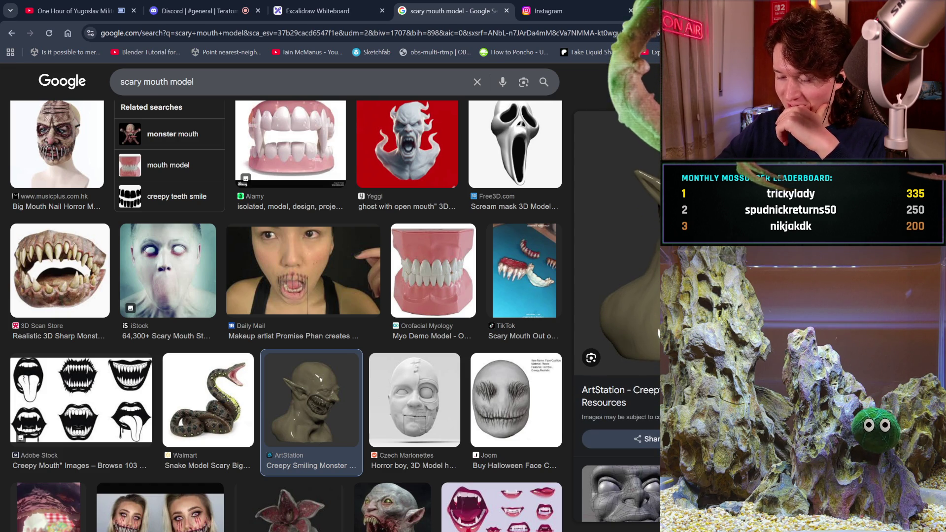
scroll(617, 315, "down", 2)
scroll(617, 316, "down", 3)
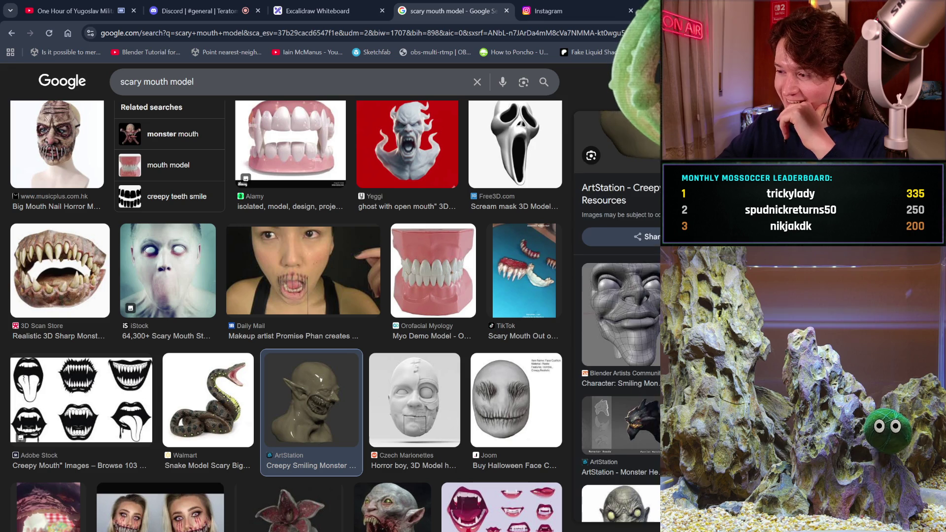
left_click(621, 498)
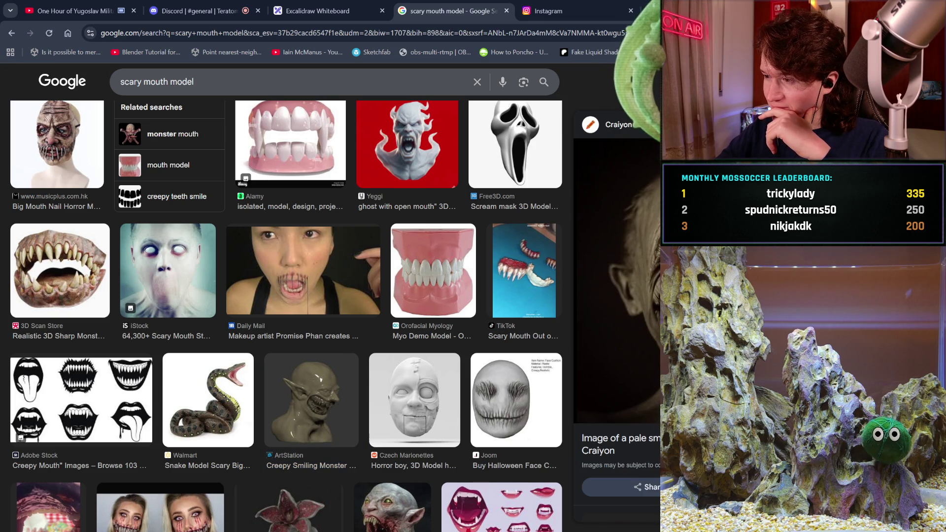
Scroll down and preview the CGTrader scary blond girl model and 3D Printable Monster Teeth.
scroll(617, 316, "down", 1)
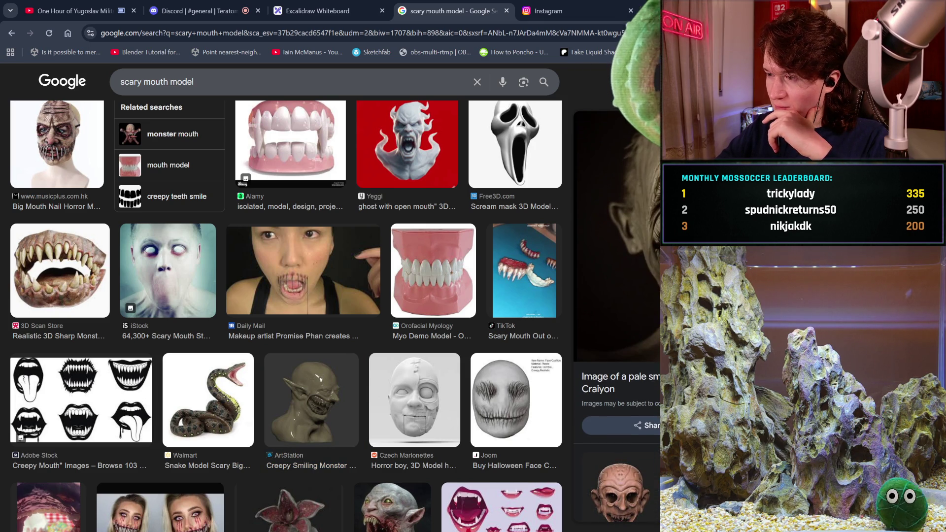
scroll(618, 315, "down", 2)
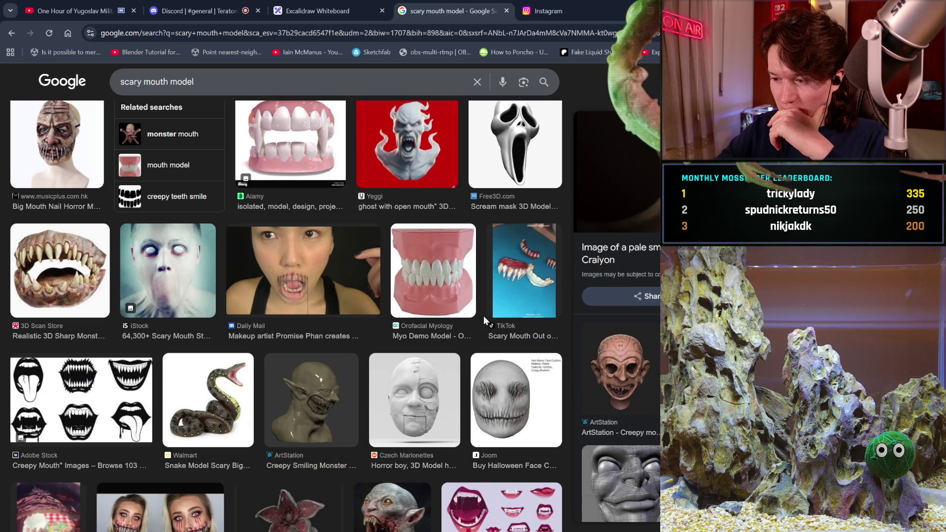
scroll(462, 333, "down", 2)
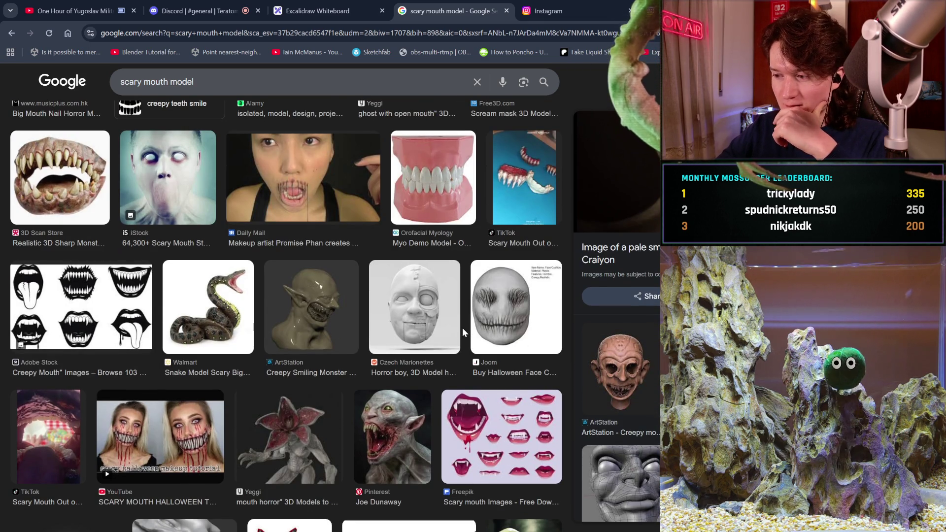
scroll(463, 328, "down", 2)
scroll(462, 333, "down", 5)
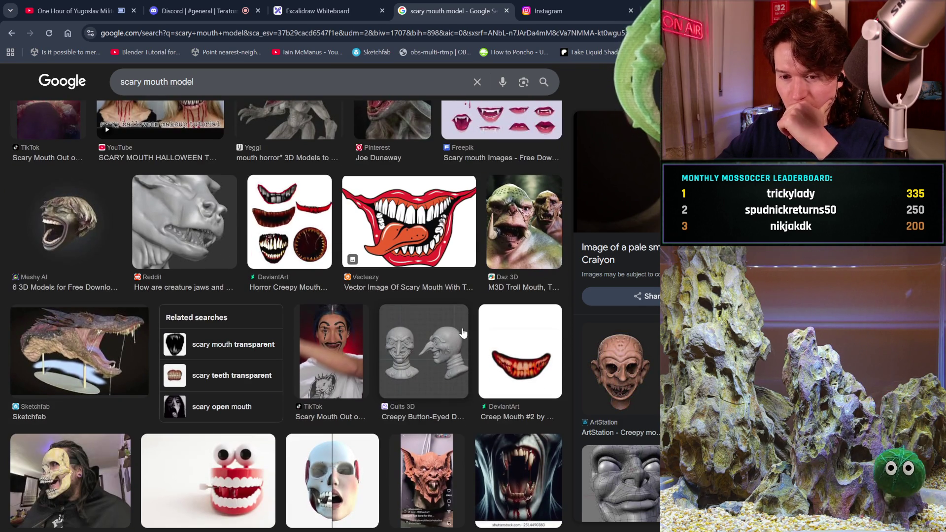
scroll(463, 334, "down", 2)
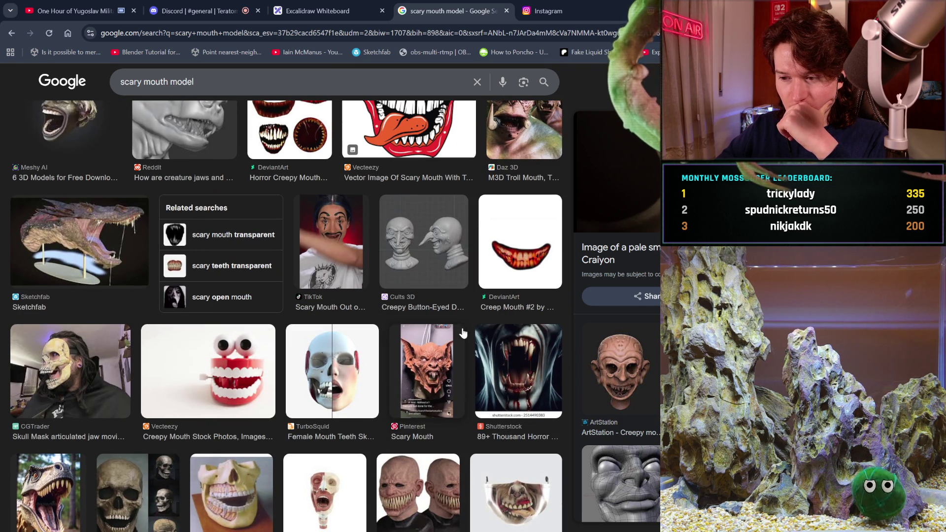
scroll(462, 333, "down", 2)
scroll(463, 330, "down", 2)
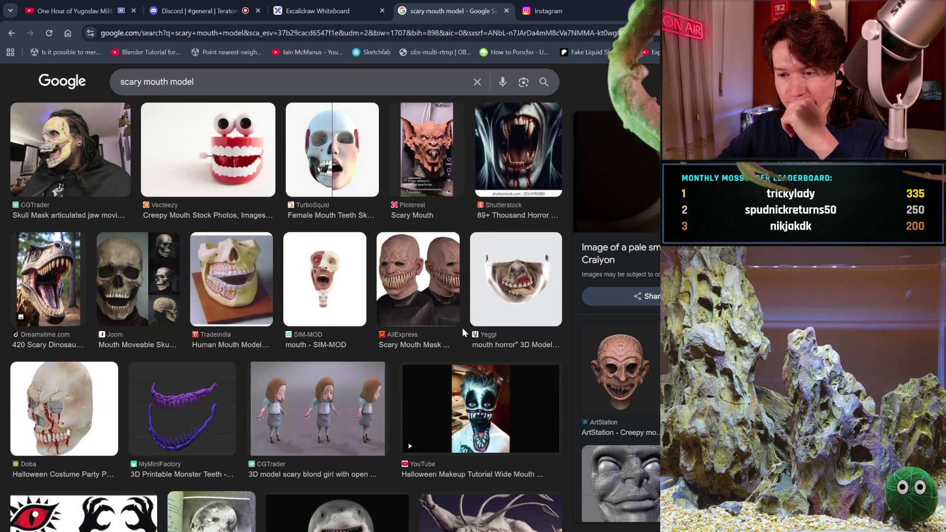
scroll(463, 329, "down", 2)
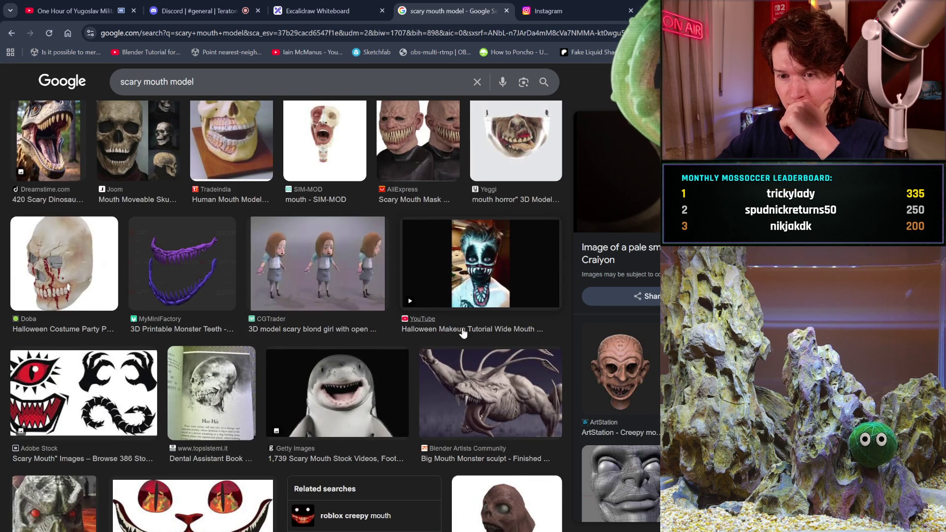
left_click(360, 283)
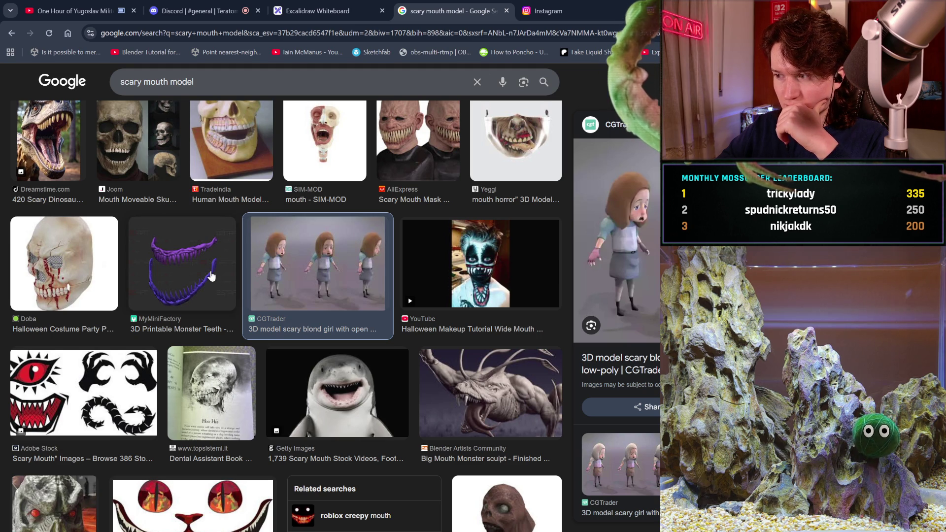
left_click(179, 275)
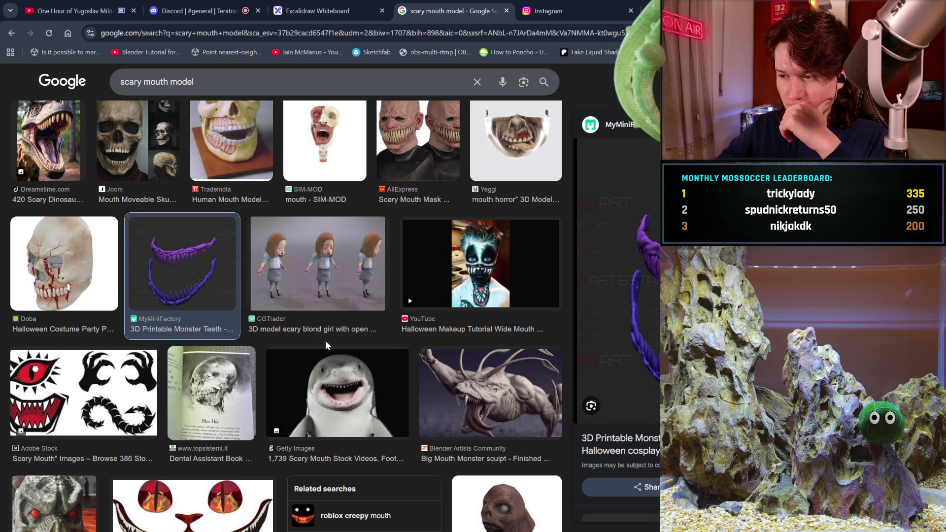
Preview the Opened Mouth Creature result and the related Scary Monster image.
scroll(326, 341, "down", 2)
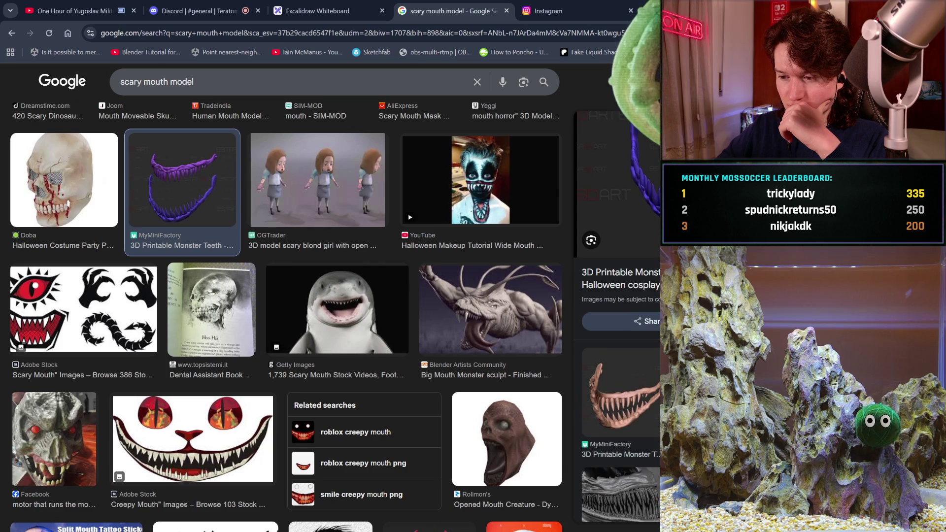
left_click(548, 420)
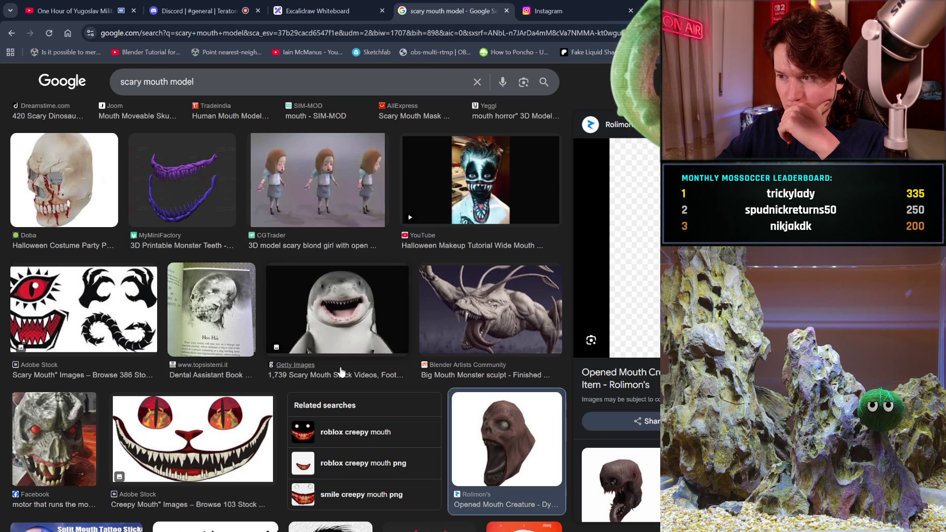
scroll(340, 370, "down", 3)
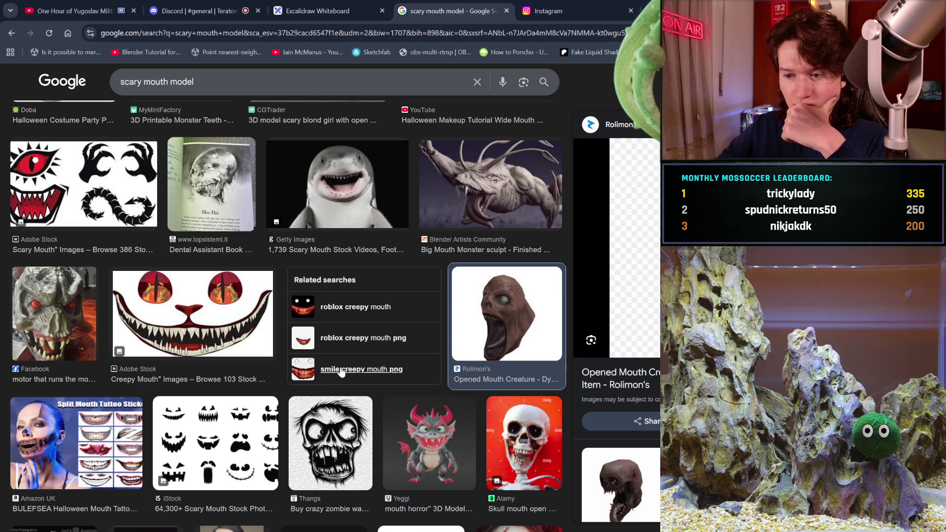
scroll(341, 372, "down", 1)
scroll(617, 320, "down", 2)
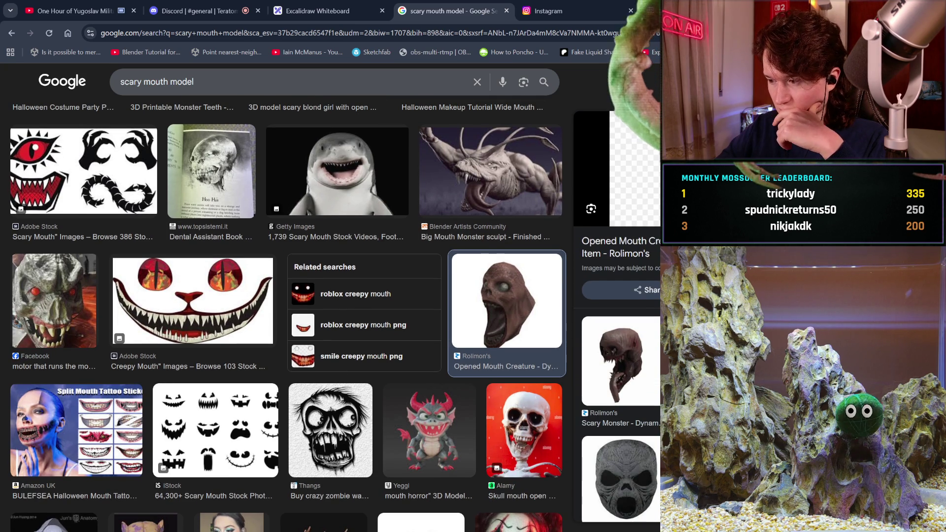
scroll(621, 345, "down", 1)
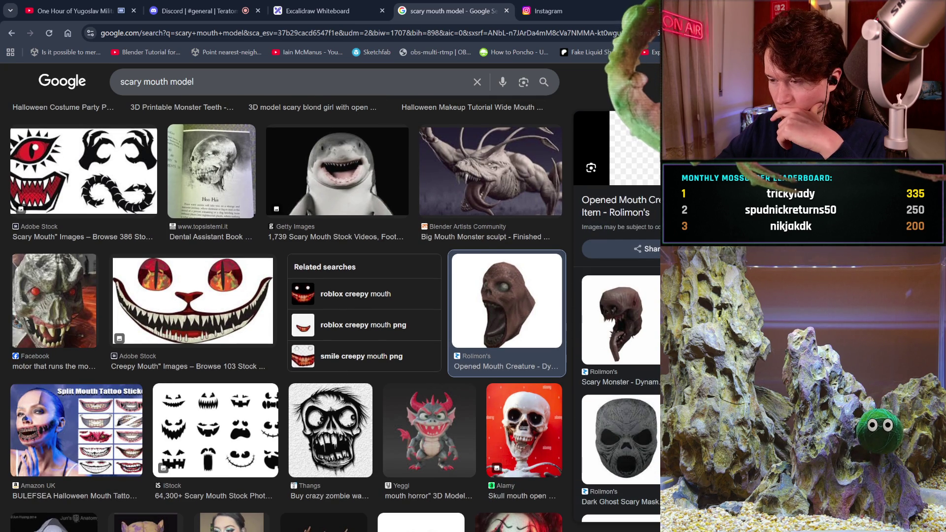
scroll(621, 390, "down", 1)
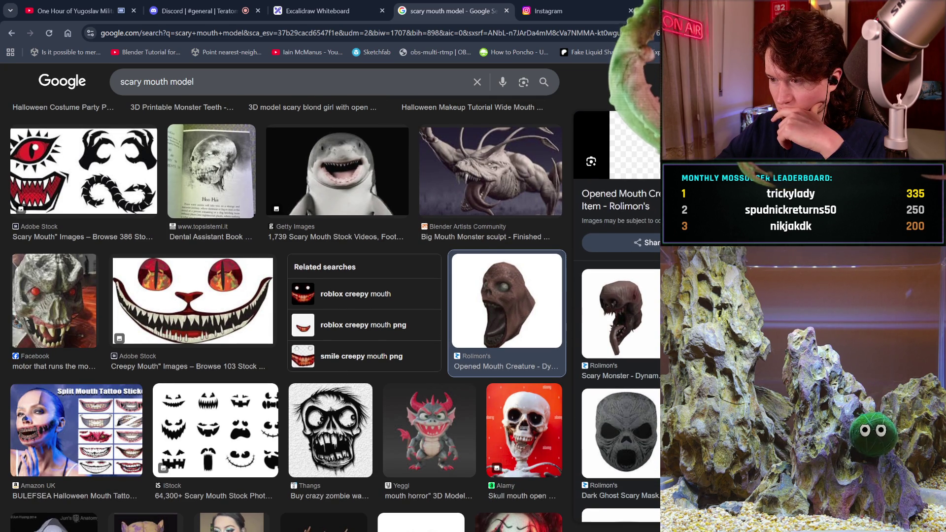
left_click(629, 328)
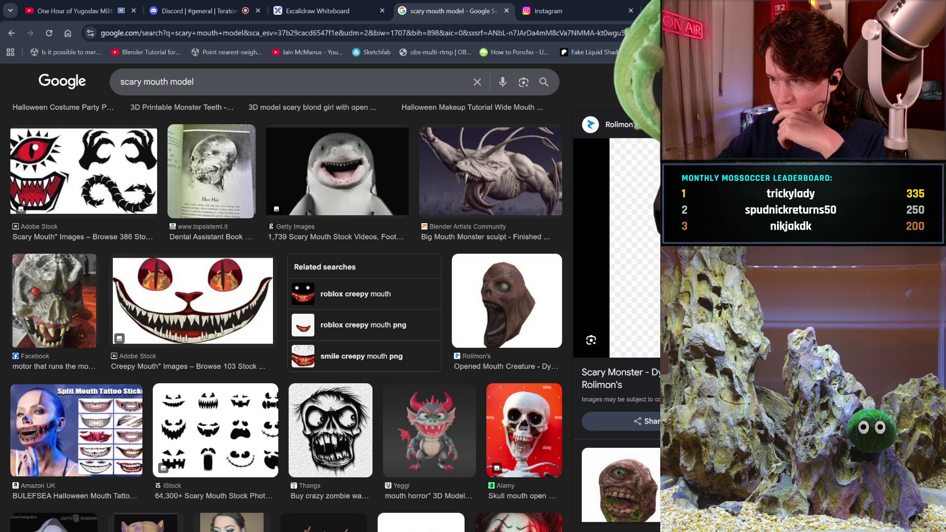
Scroll further and preview the 103 Creature & Character Teeth Pack result.
scroll(617, 355, "down", 1)
scroll(617, 321, "down", 5)
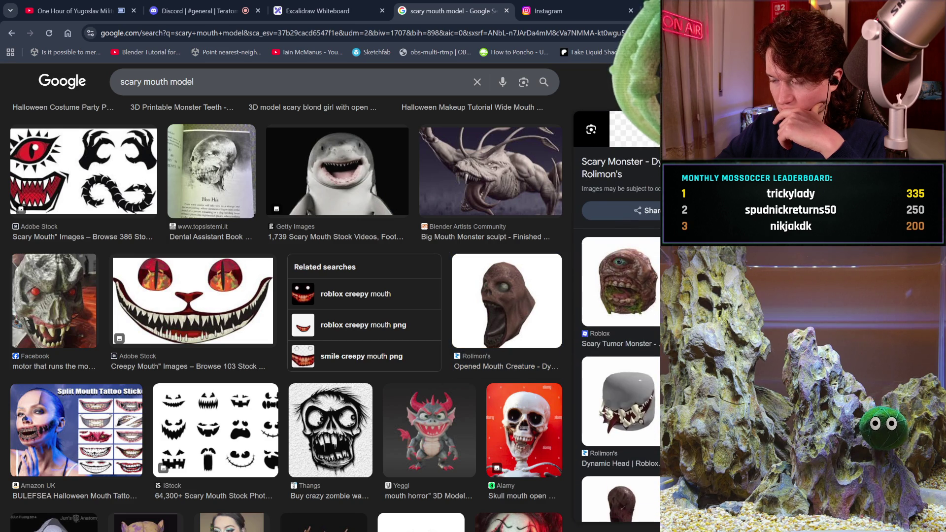
scroll(621, 320, "down", 1)
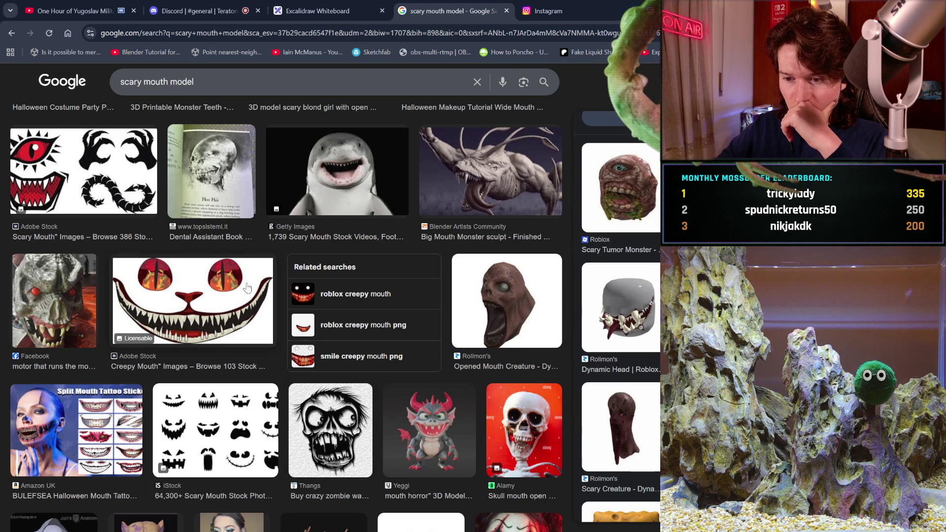
scroll(248, 288, "down", 3)
scroll(248, 288, "down", 4)
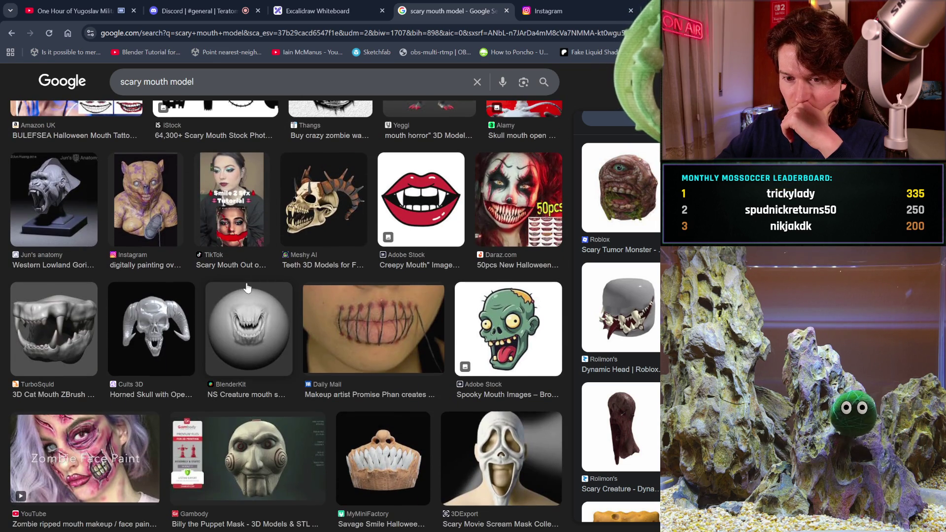
scroll(248, 288, "down", 2)
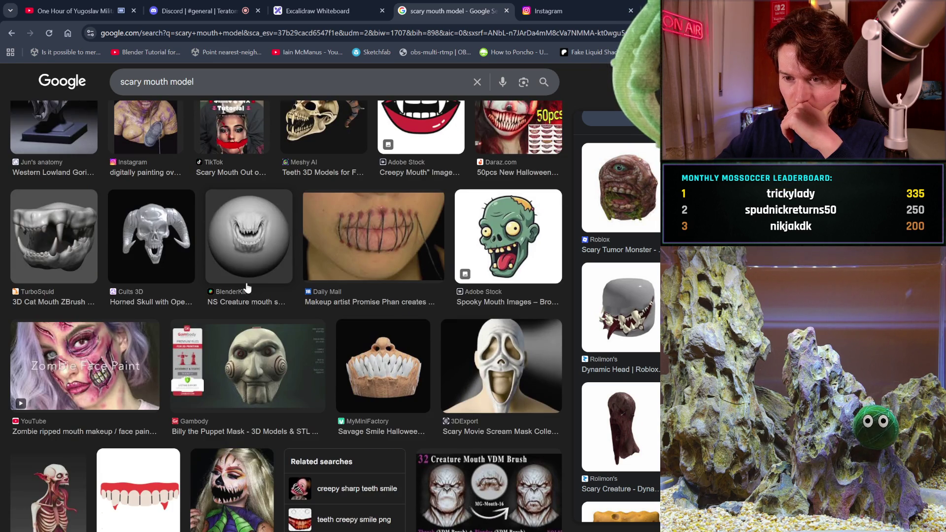
scroll(267, 253, "down", 6)
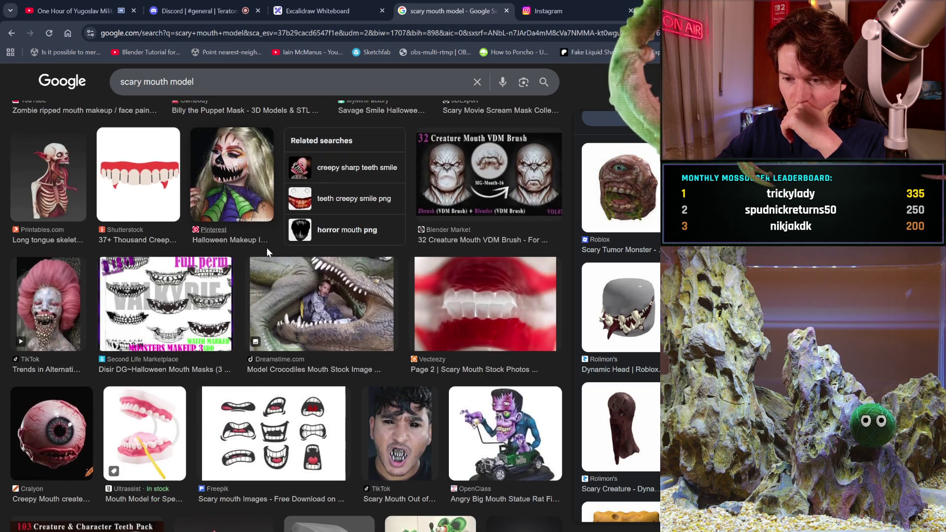
scroll(267, 247, "down", 3)
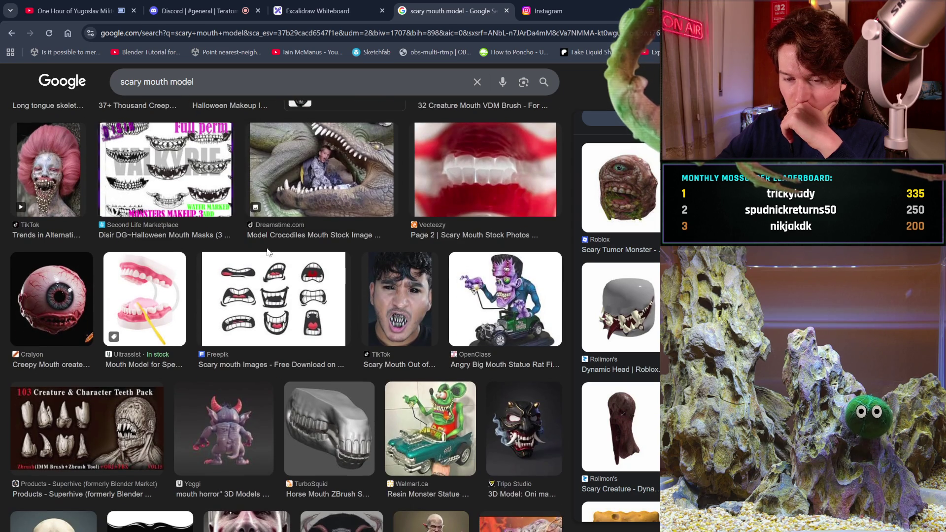
left_click(122, 426)
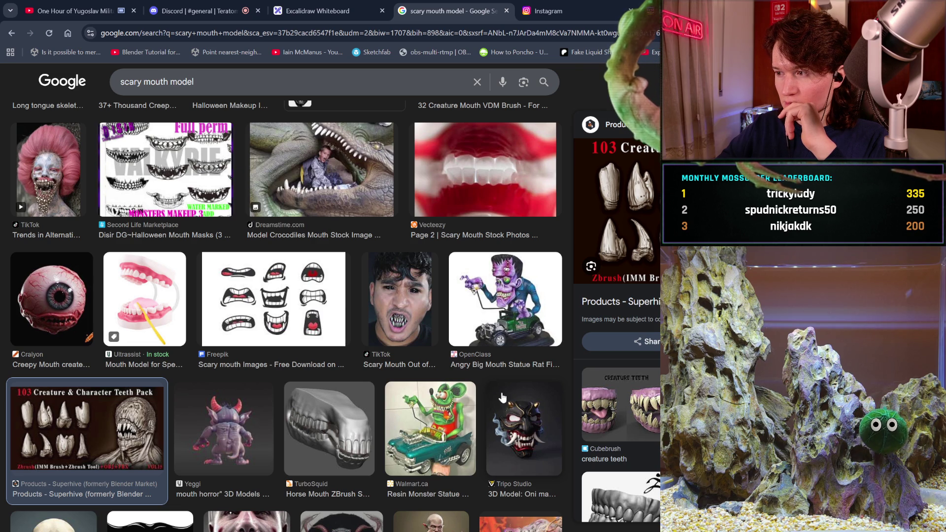
Show more images related to the creature teeth pack.
scroll(621, 345, "down", 1)
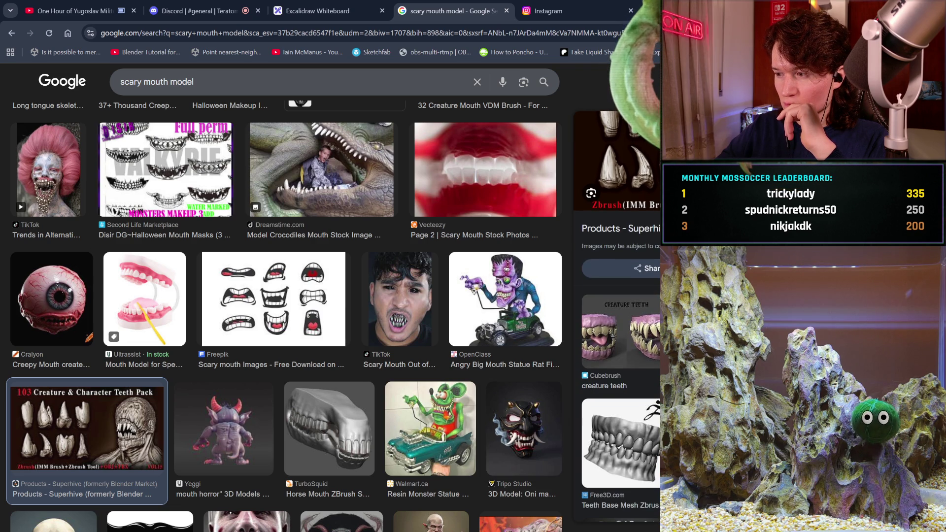
scroll(621, 321, "down", 3)
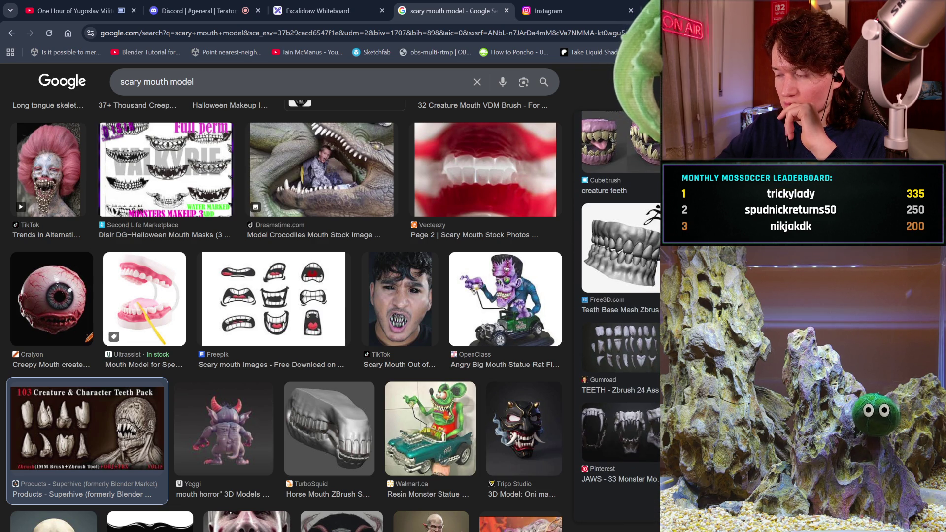
scroll(621, 295, "down", 2)
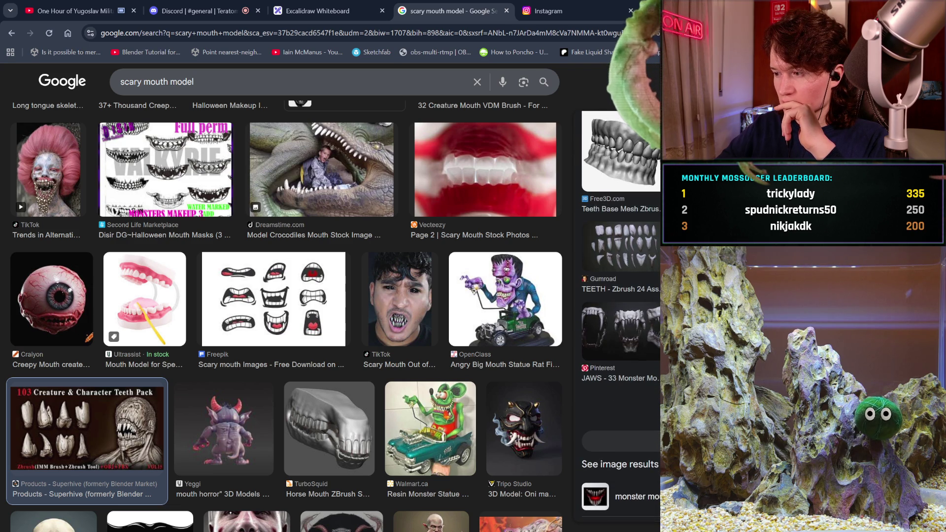
left_click(620, 465)
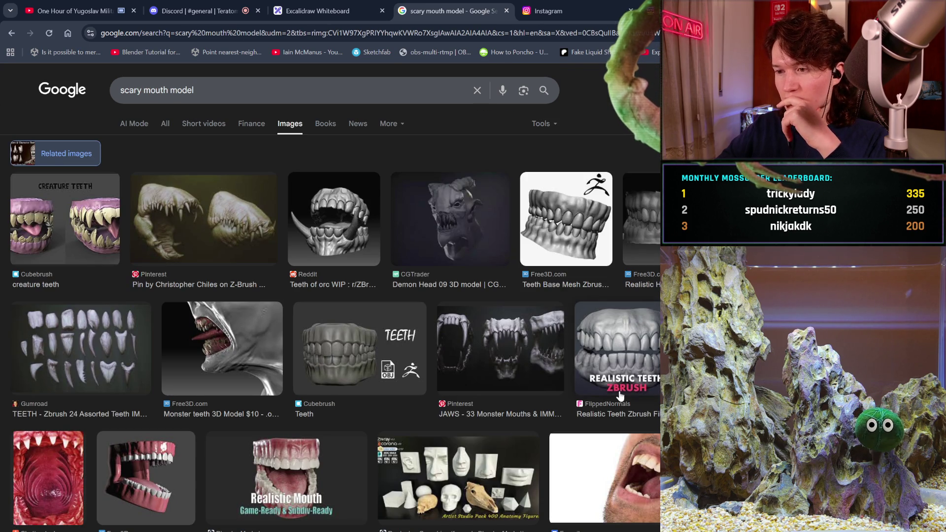
scroll(620, 394, "down", 5)
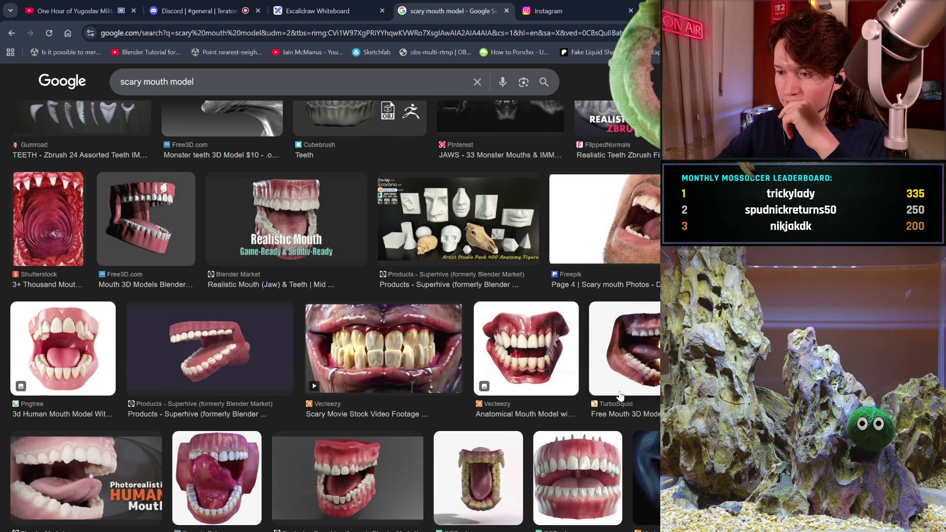
scroll(620, 394, "down", 5)
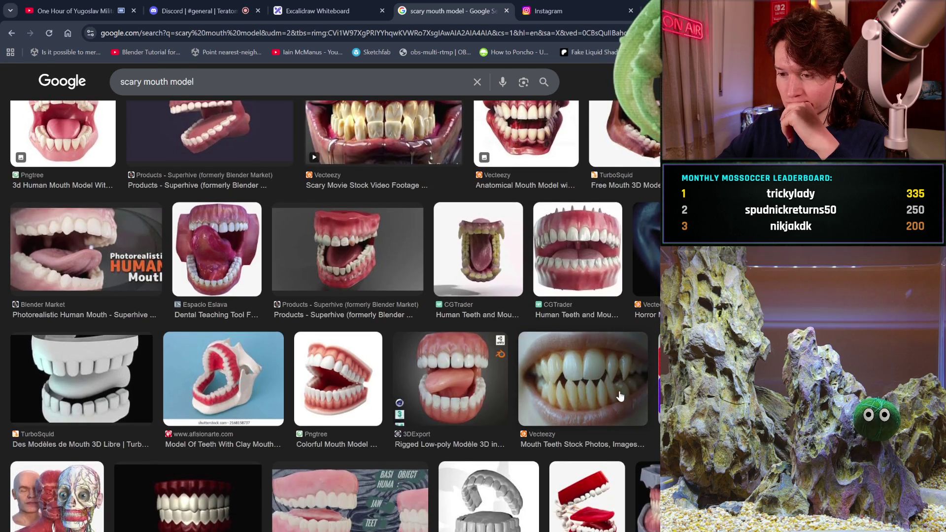
scroll(620, 396, "down", 7)
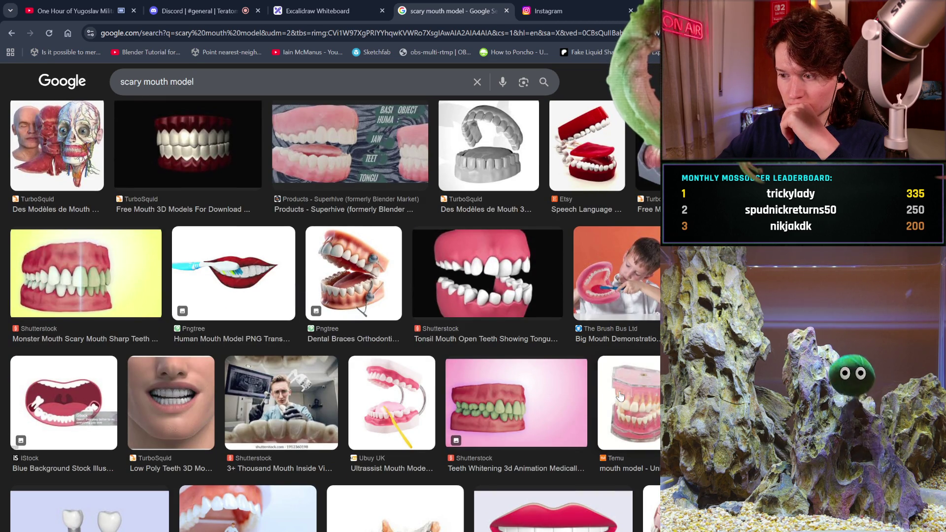
scroll(620, 396, "down", 6)
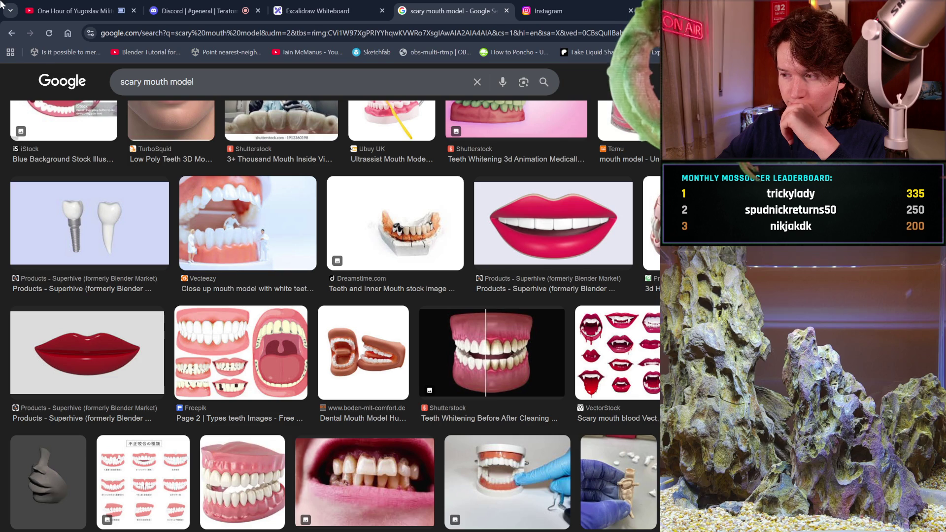
left_click(11, 34)
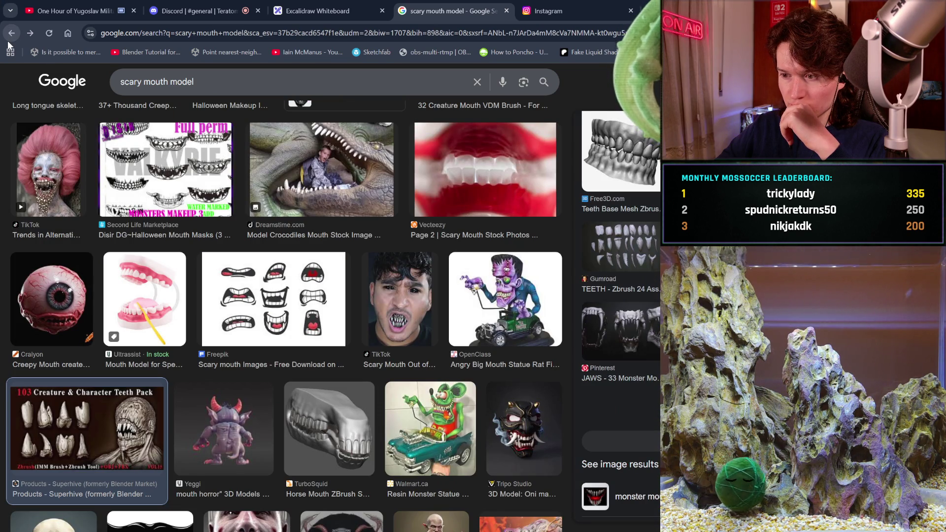
Scroll down and preview the OpenArt skull image.
scroll(360, 297, "down", 1)
scroll(359, 297, "down", 5)
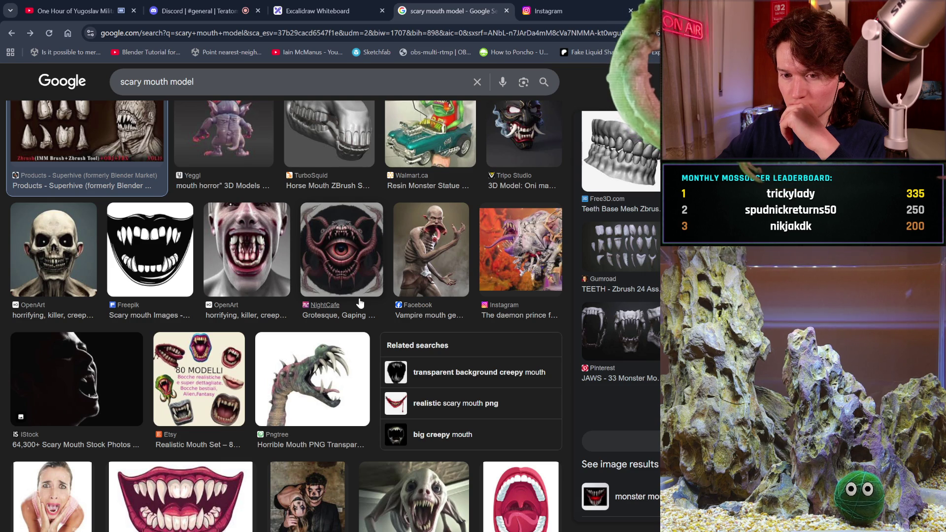
left_click(84, 265)
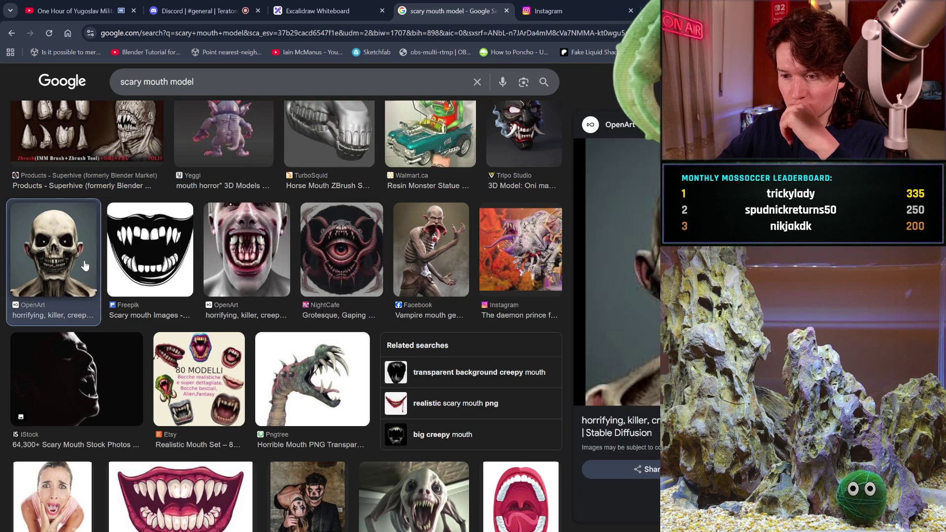
Browse more scary mouth model results, then select the whole search query for replacement.
scroll(260, 382, "down", 5)
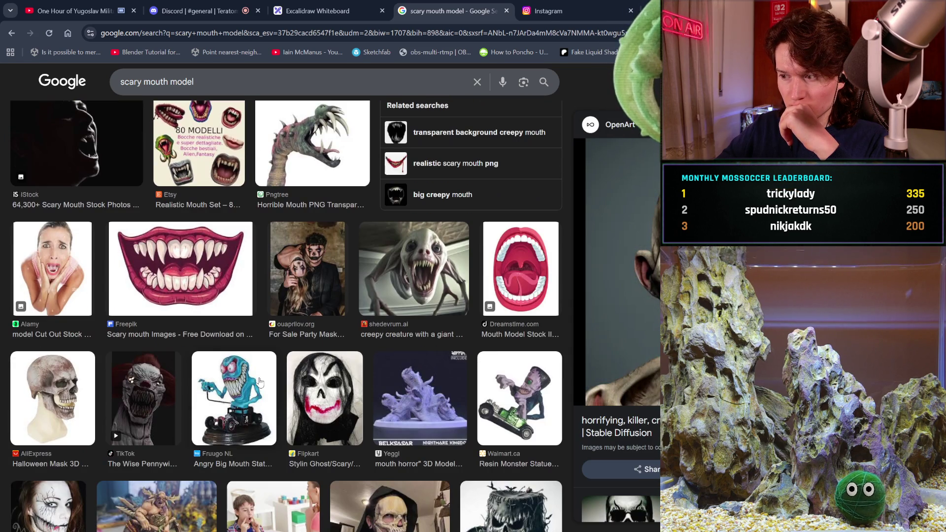
scroll(572, 341, "down", 1)
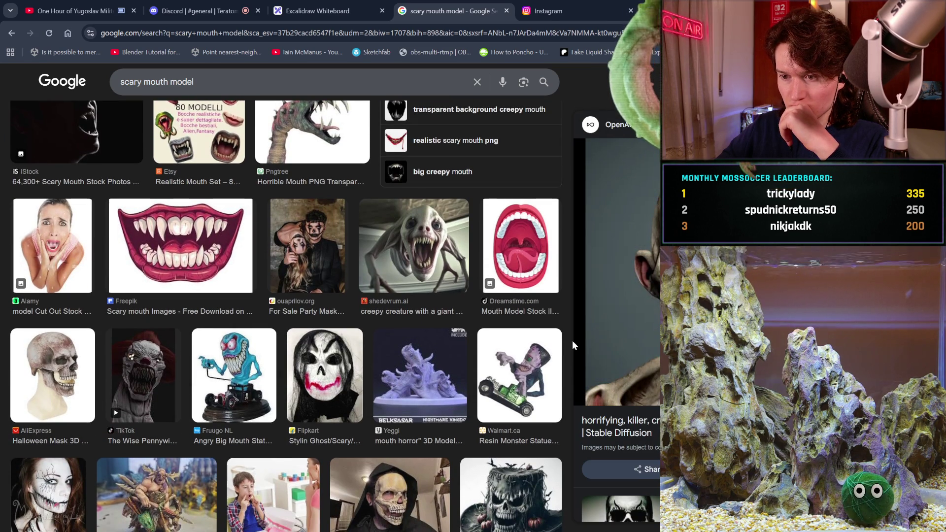
scroll(473, 392, "down", 3)
scroll(473, 392, "down", 1)
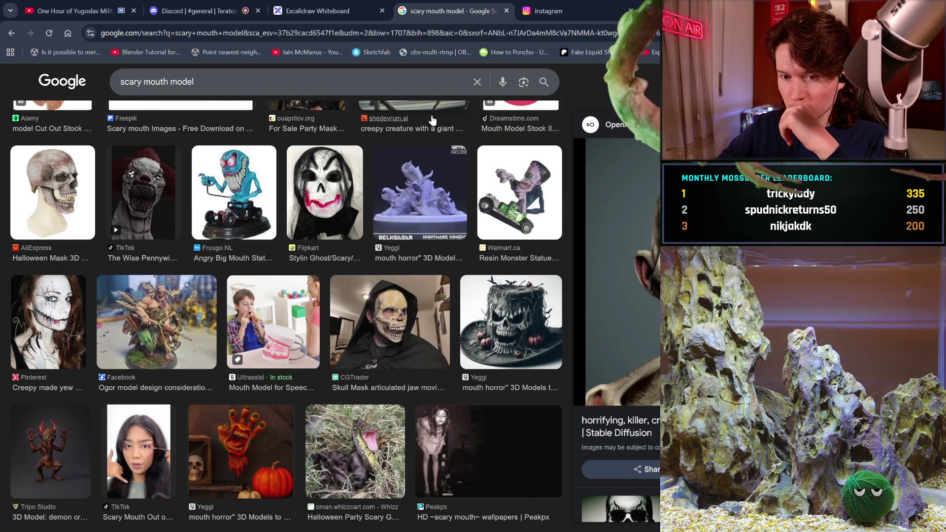
scroll(256, 74, "up", 5)
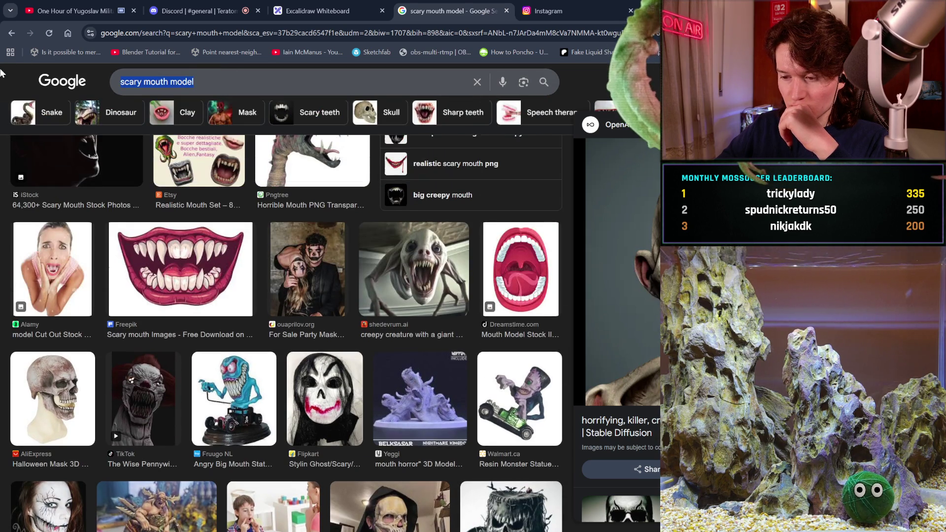
triple_click(223, 76)
Search images for 'horror monster mouth'.
type("hor")
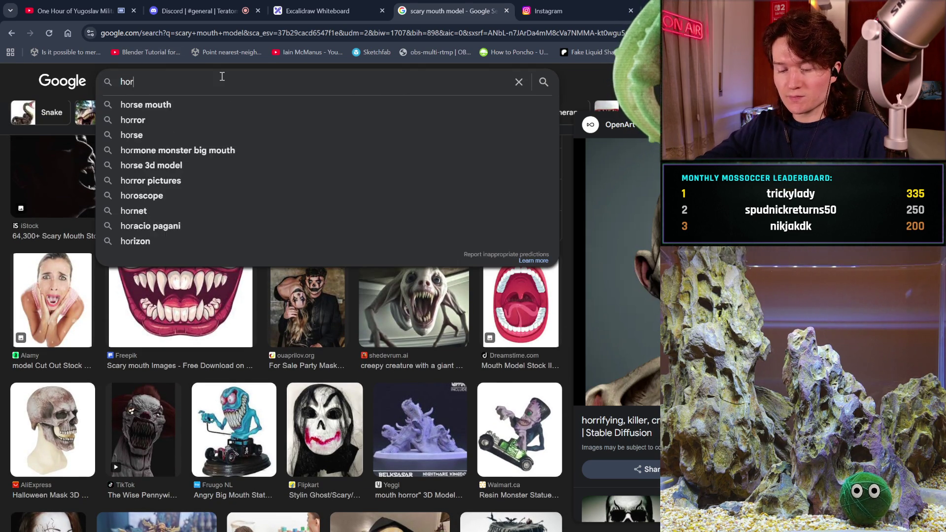
type("ror monste")
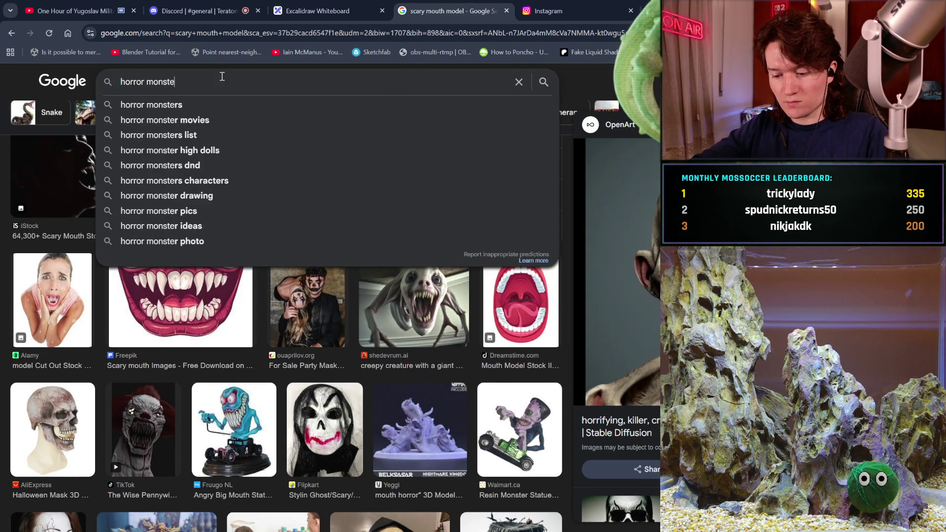
type("r mot")
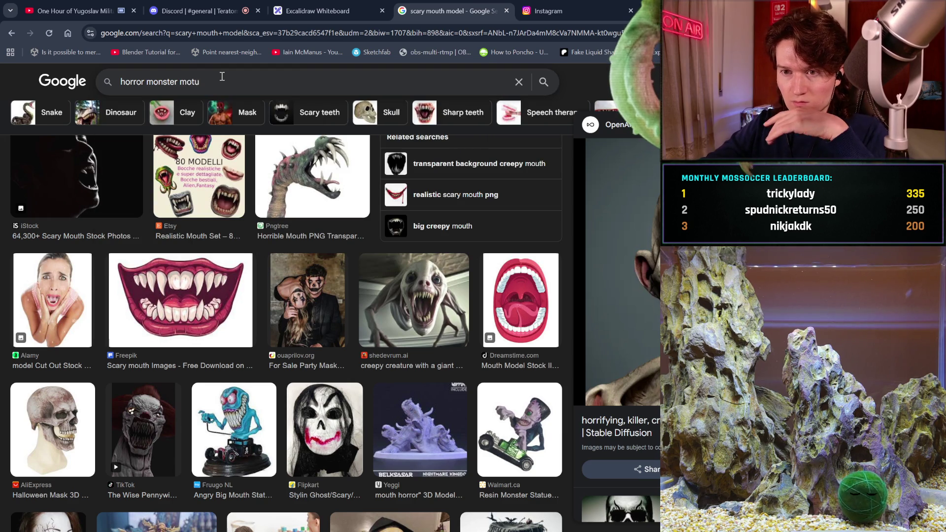
key("BackSpace")
type("uth")
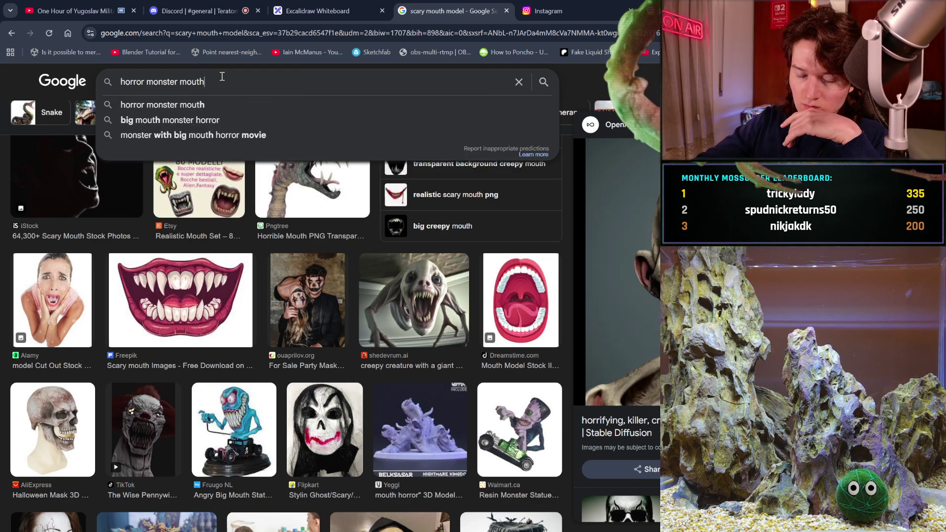
key("Return")
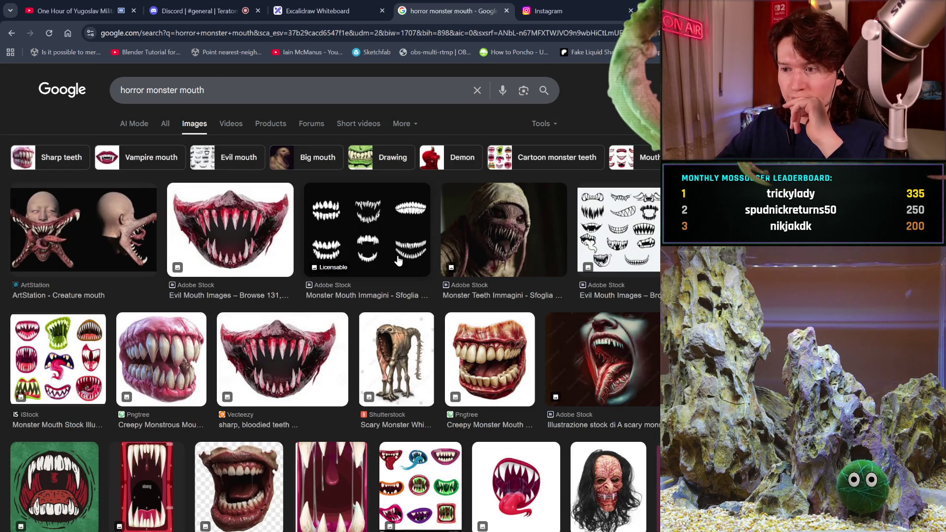
Preview the OpenArt grotesque monster image and browse further fanged monster-mouth results.
scroll(398, 260, "down", 1)
scroll(398, 260, "down", 3)
left_click(492, 278)
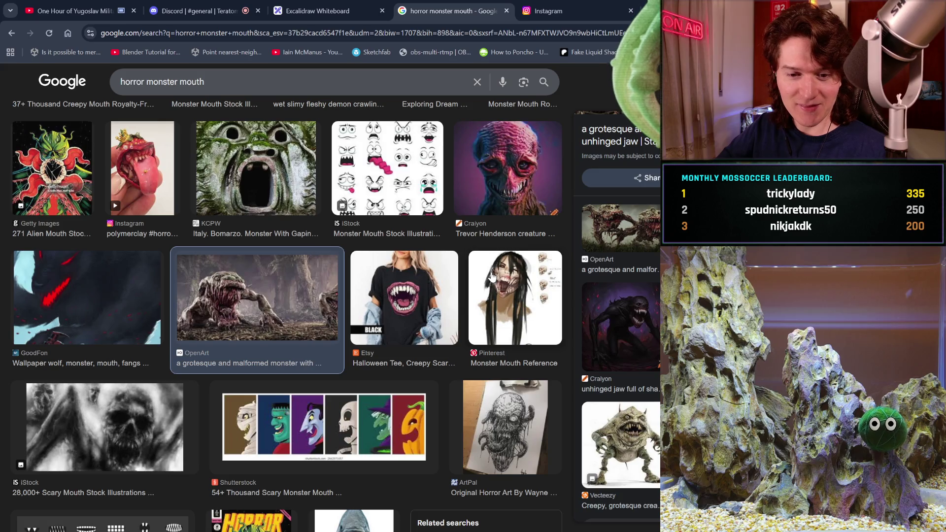
scroll(403, 351, "down", 6)
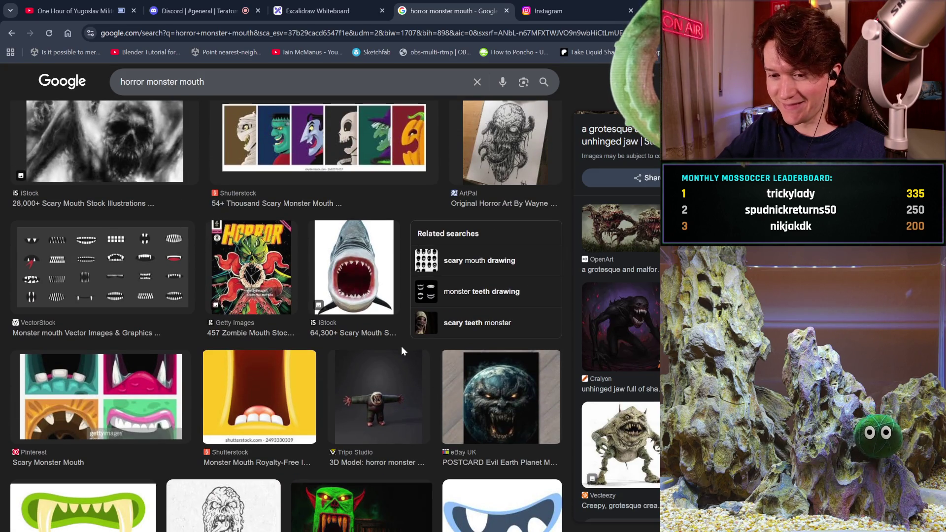
scroll(402, 350, "down", 2)
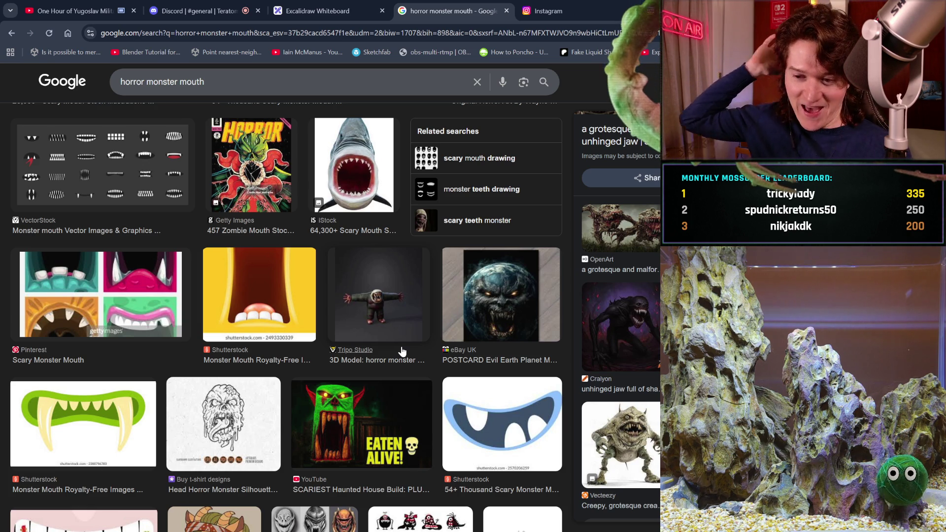
scroll(402, 351, "down", 1)
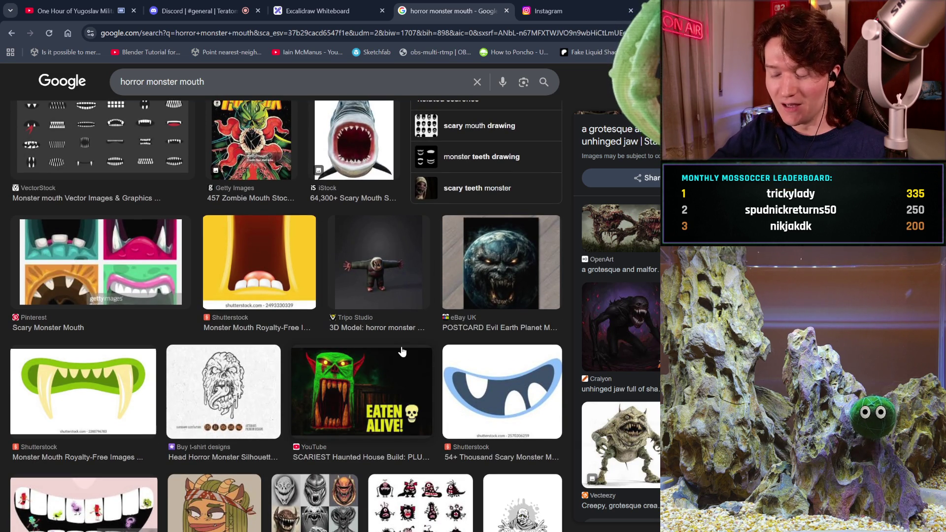
scroll(402, 351, "down", 1)
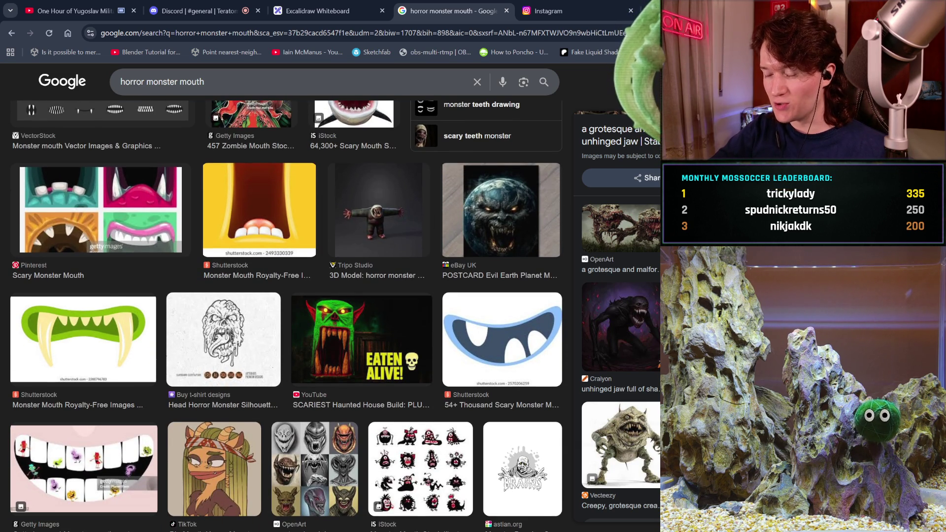
scroll(621, 345, "down", 1)
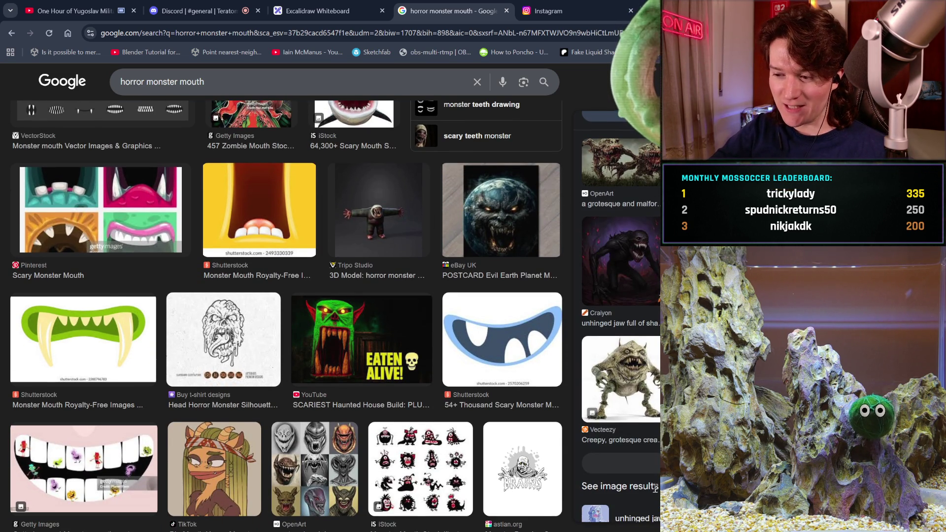
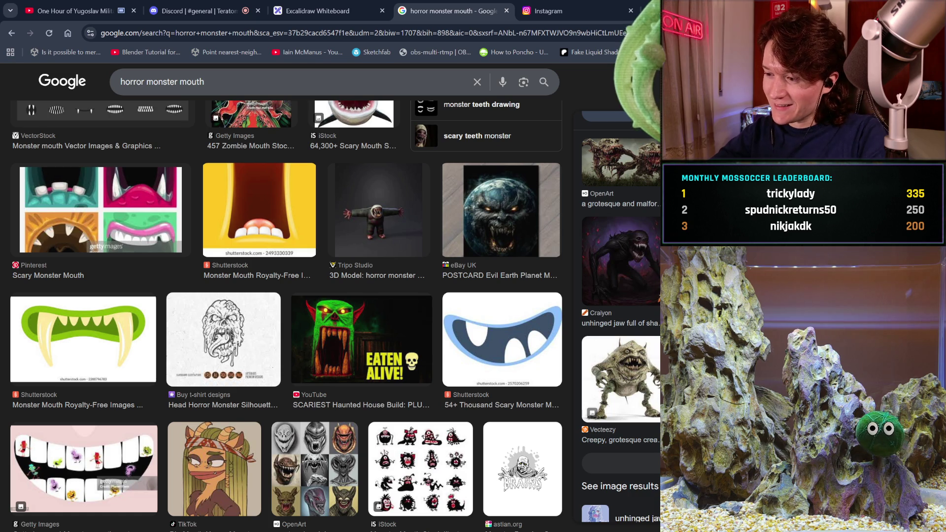
Scroll the horror monster mouth results and preview the 123RF screaming zombie image.
scroll(616, 295, "down", 5)
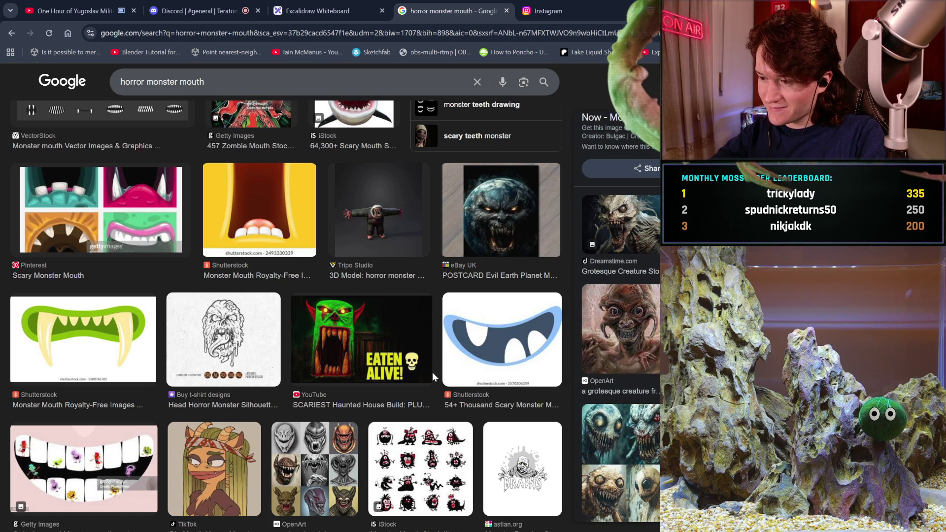
scroll(433, 371, "down", 8)
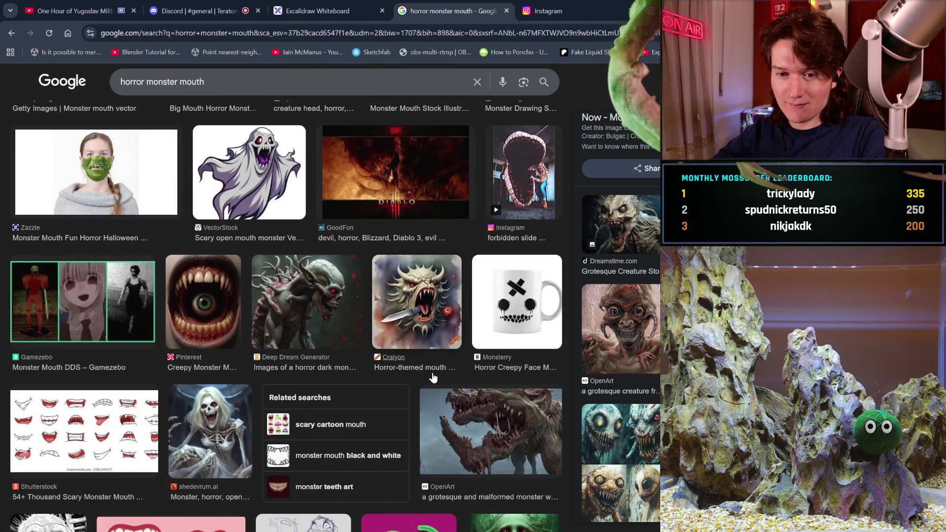
scroll(208, 429, "down", 2)
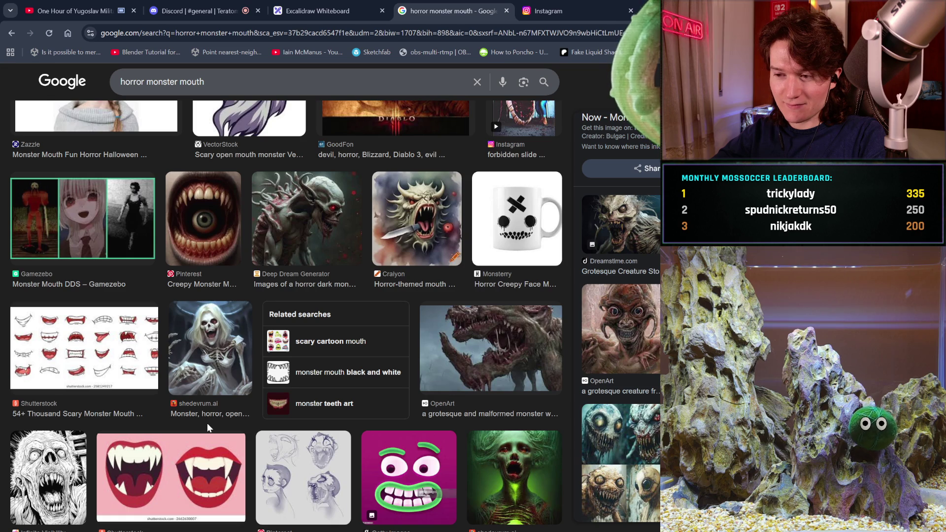
scroll(208, 428, "down", 2)
scroll(207, 429, "down", 6)
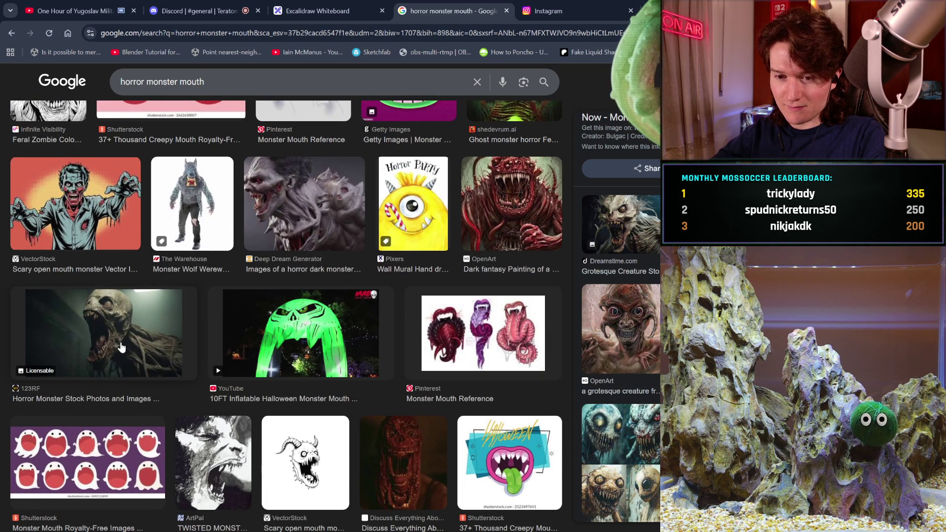
left_click(122, 348)
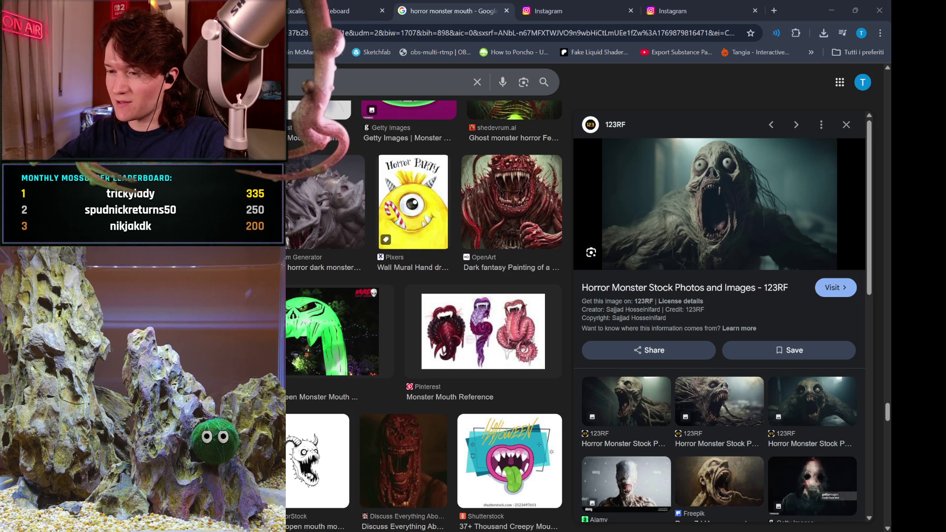
Preview the red grinning Villains Wiki image and open its source page in a new tab.
scroll(710, 243, "down", 1)
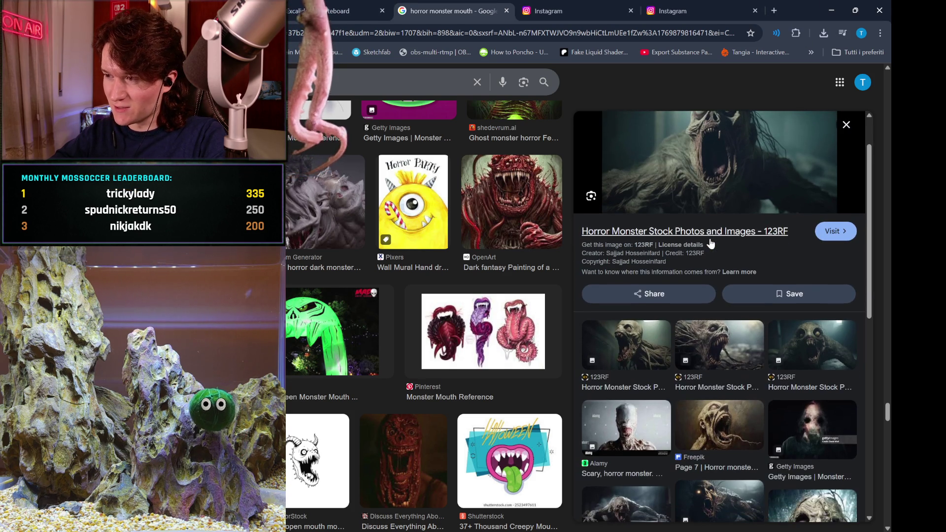
scroll(715, 237, "down", 1)
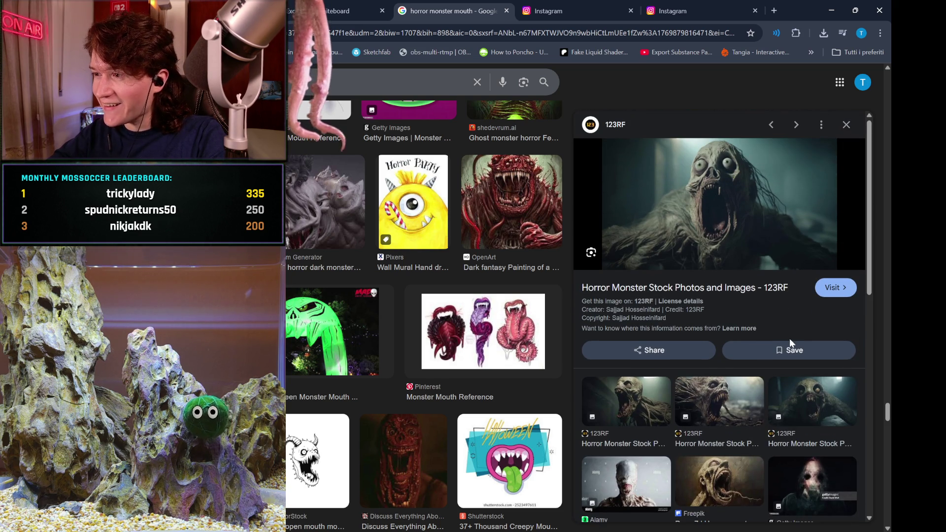
scroll(790, 343, "down", 1)
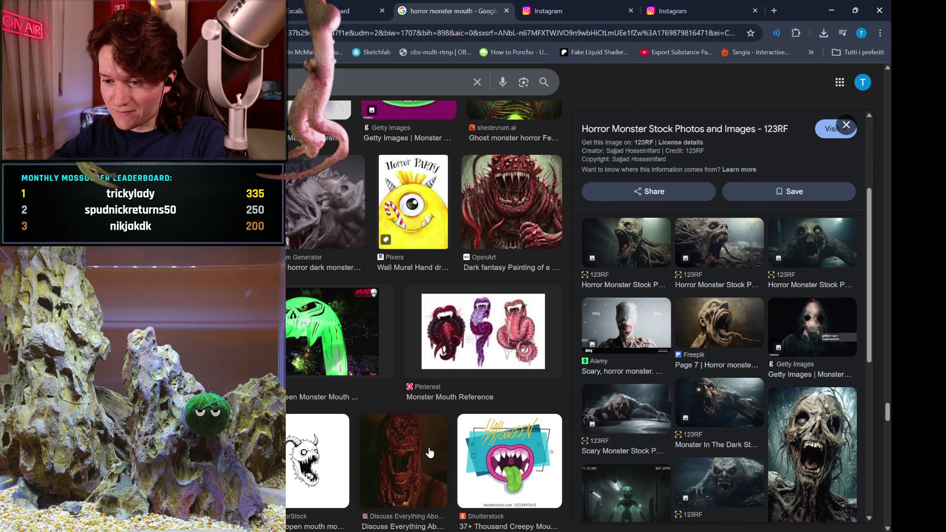
scroll(429, 446, "down", 3)
left_click(419, 334)
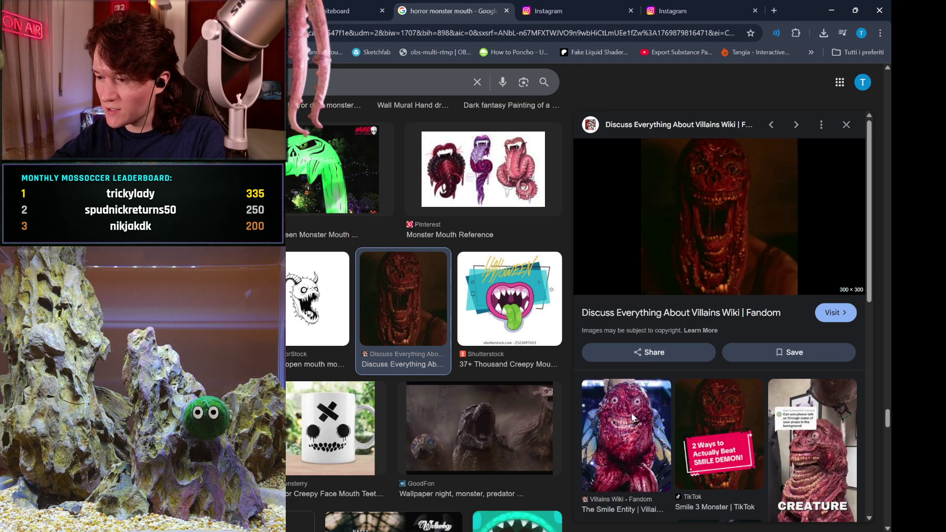
scroll(701, 403, "down", 2)
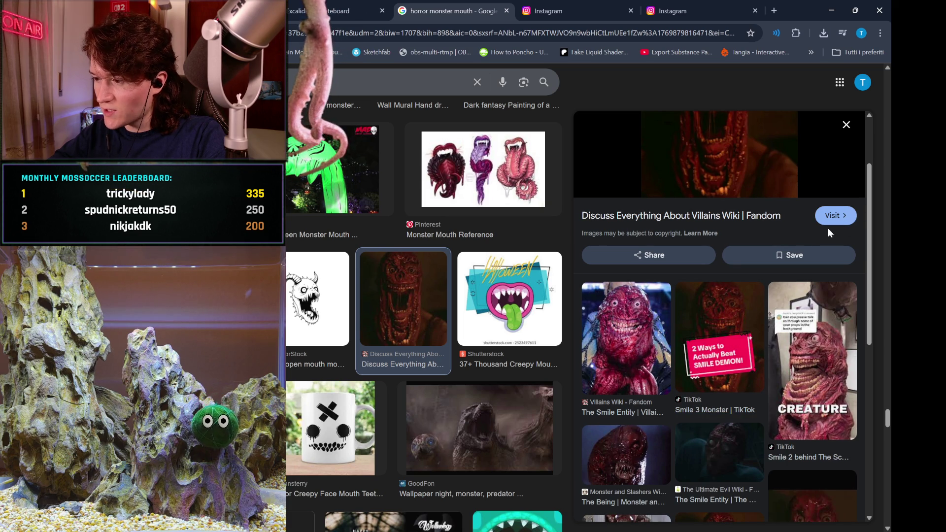
left_click(846, 221)
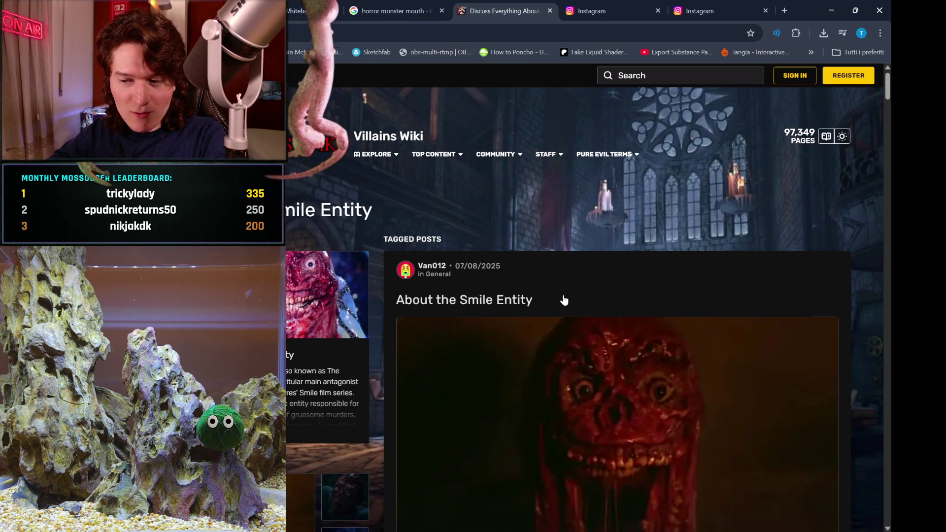
scroll(564, 300, "down", 3)
scroll(571, 239, "down", 6)
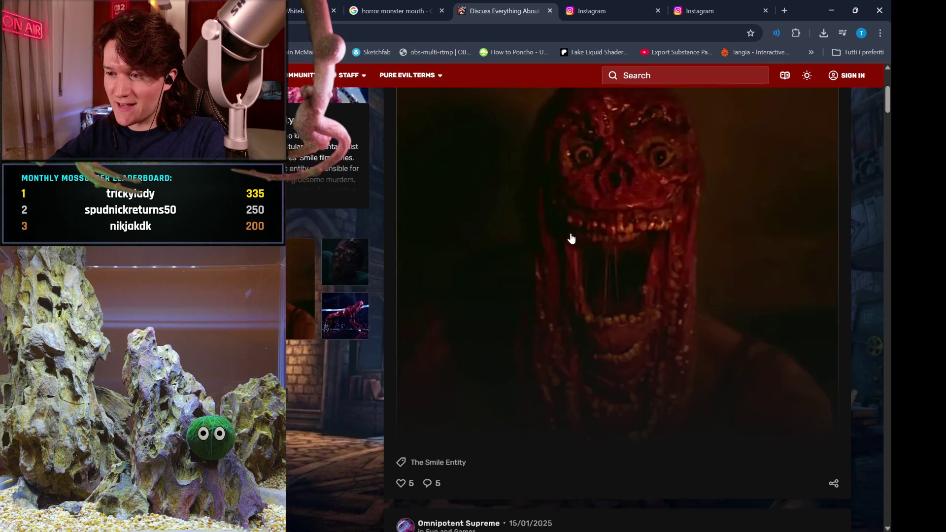
scroll(571, 239, "down", 3)
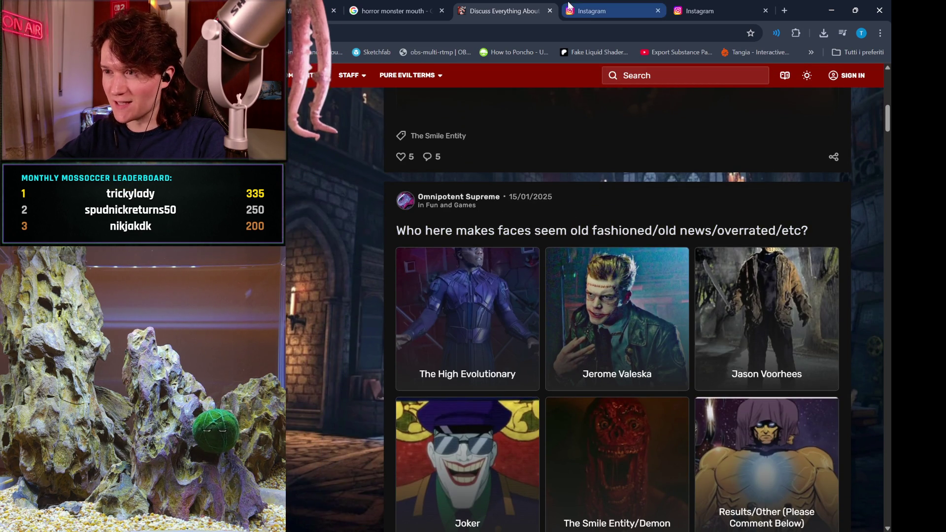
scroll(692, 250, "down", 4)
scroll(692, 252, "up", 8)
scroll(692, 254, "down", 4)
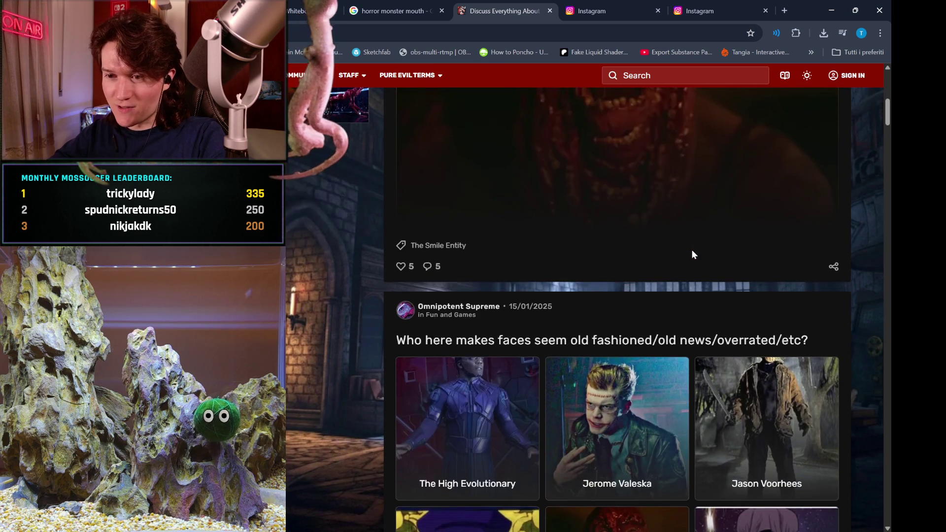
scroll(692, 254, "up", 9)
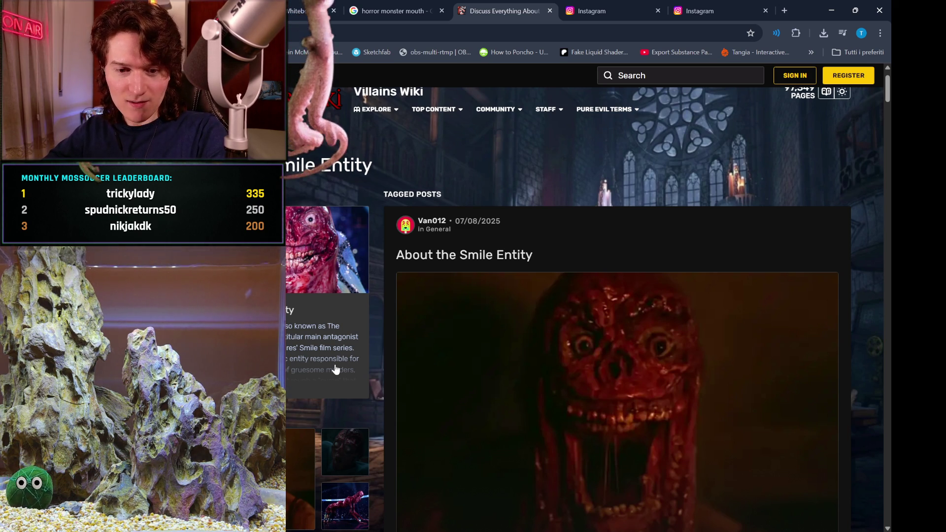
scroll(545, 389, "down", 5)
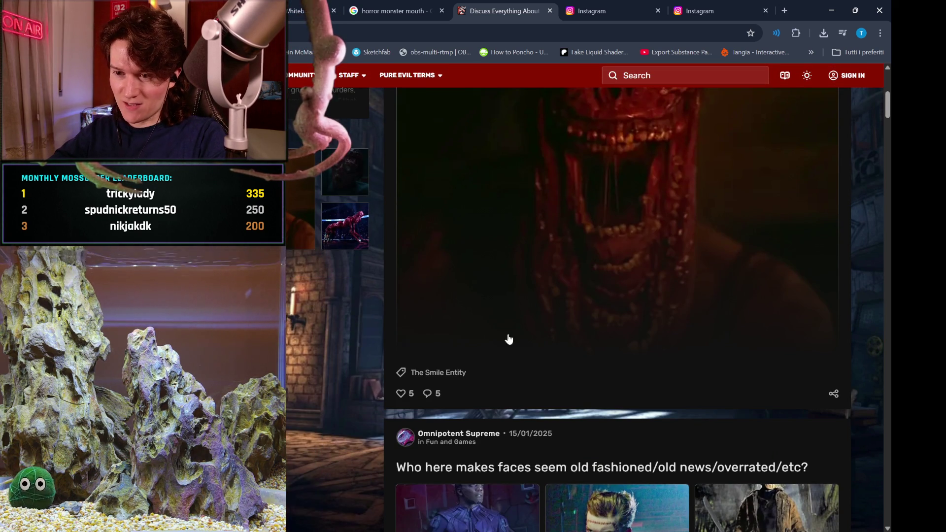
left_click(356, 185)
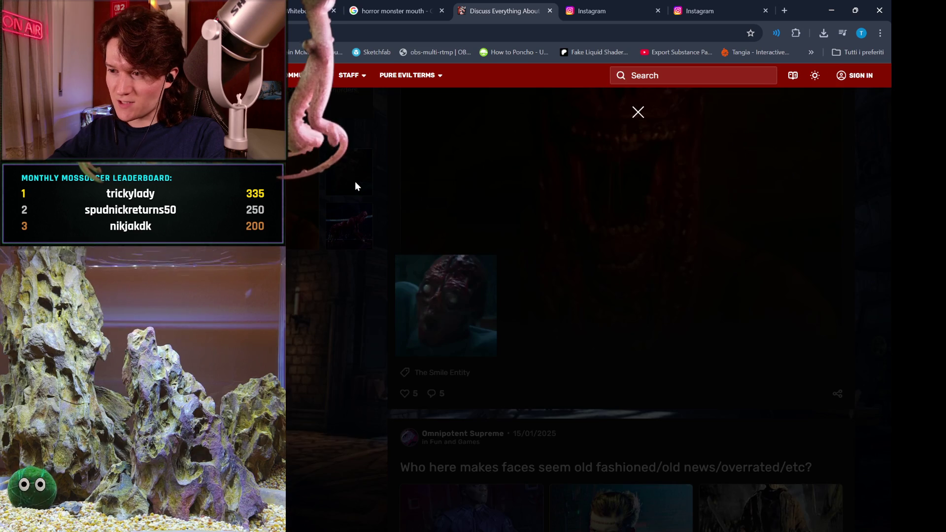
left_click(384, 338)
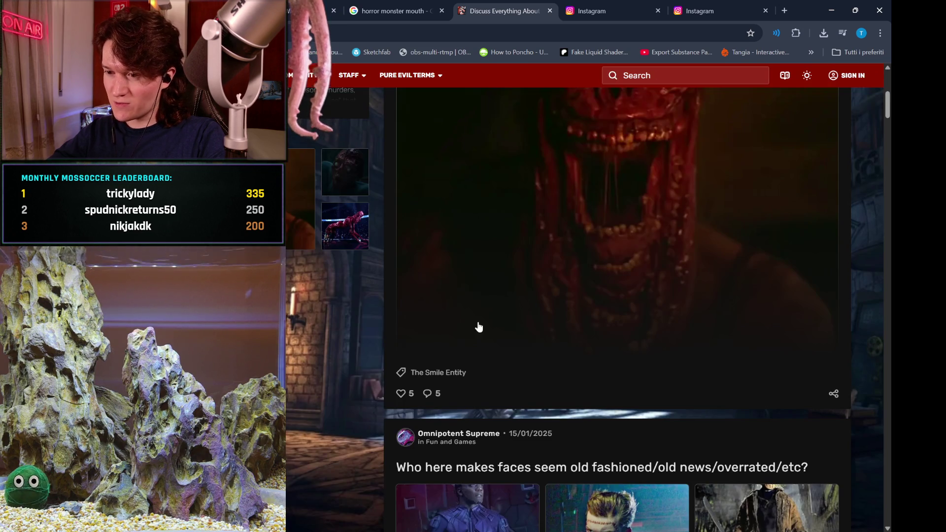
scroll(550, 368, "down", 5)
scroll(550, 374, "down", 8)
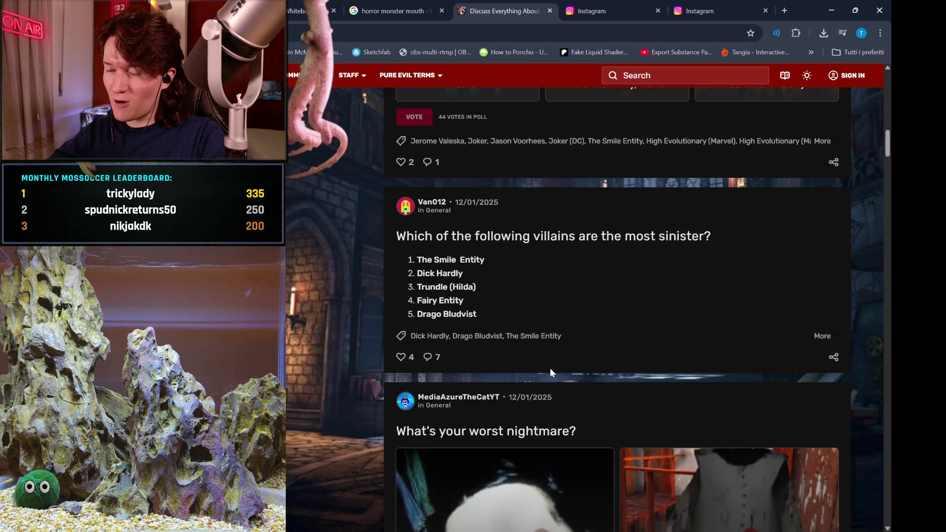
scroll(560, 336, "down", 1)
scroll(560, 341, "down", 4)
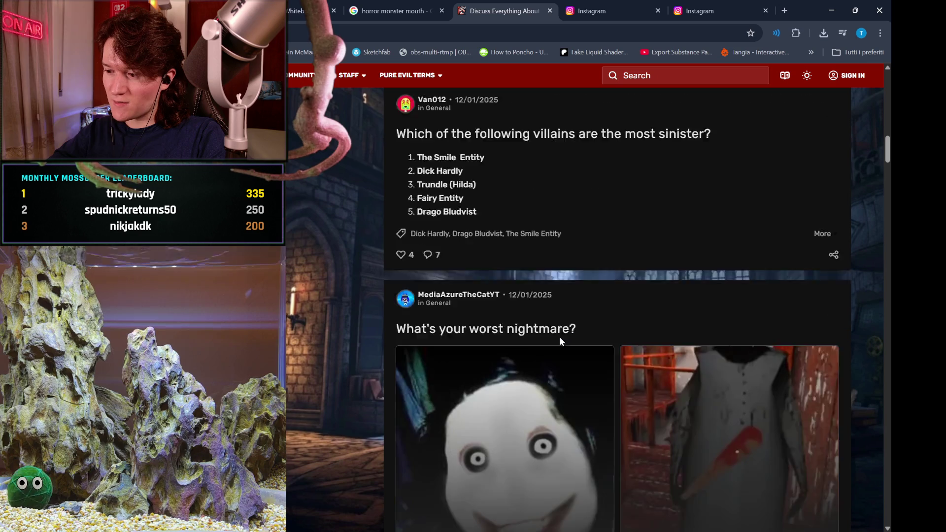
scroll(560, 340, "down", 3)
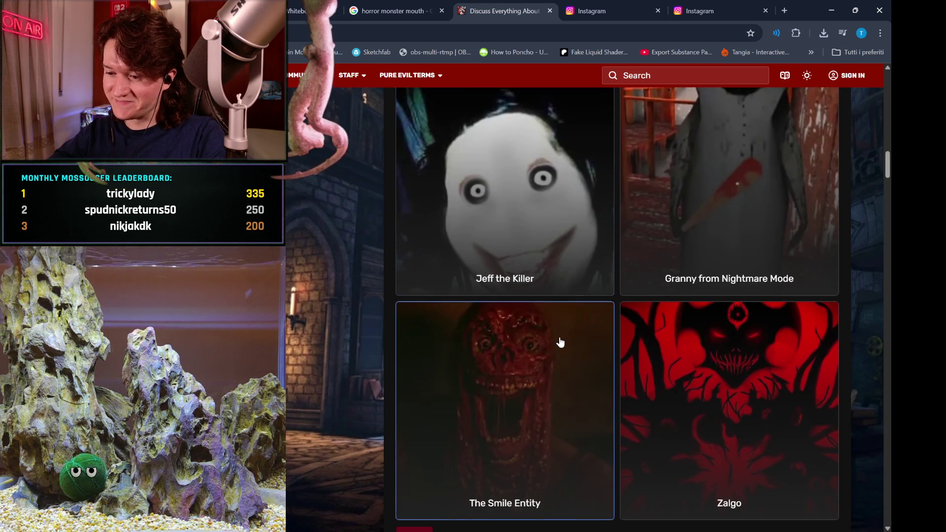
scroll(561, 341, "down", 1)
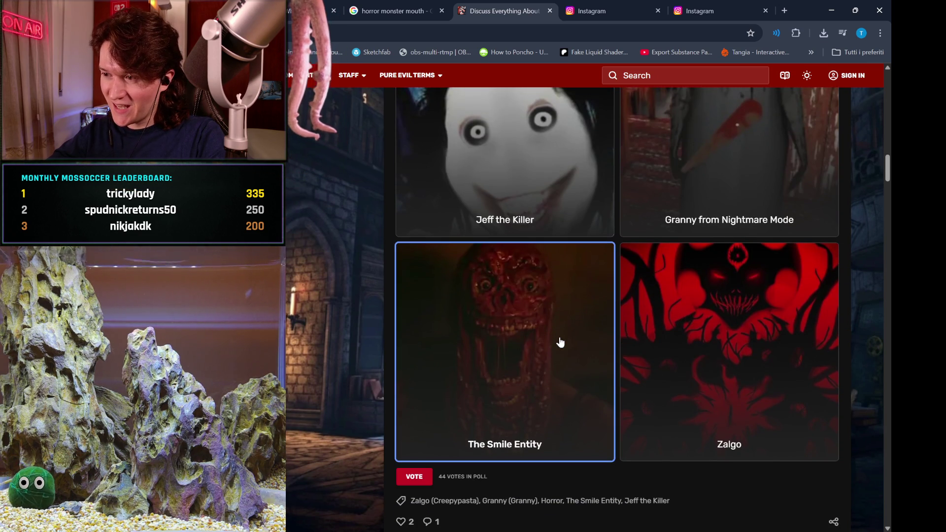
scroll(561, 342, "down", 6)
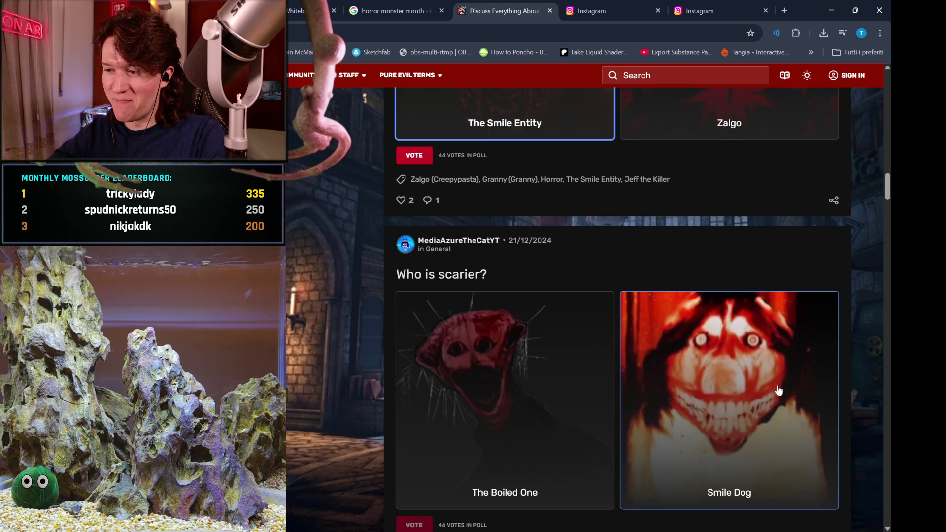
left_click(734, 361)
scroll(734, 361, "down", 1)
scroll(734, 361, "up", 20)
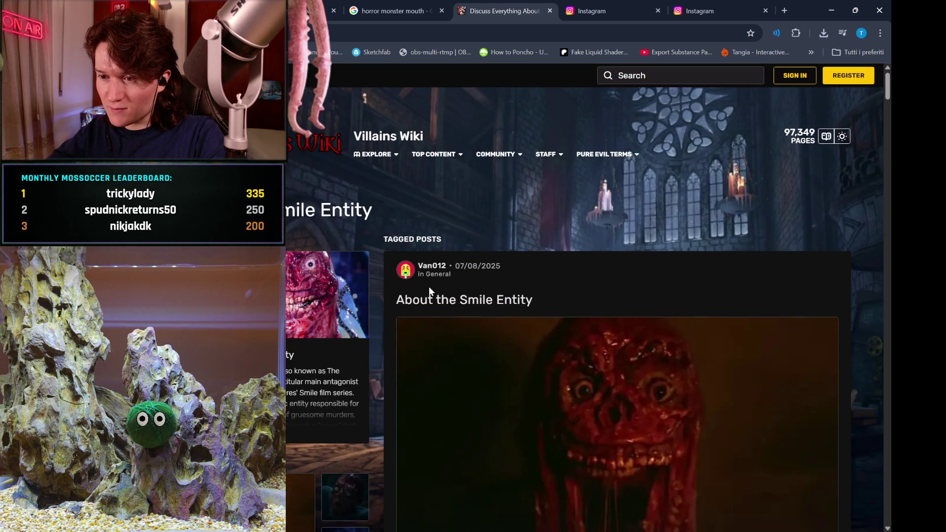
left_click(314, 375)
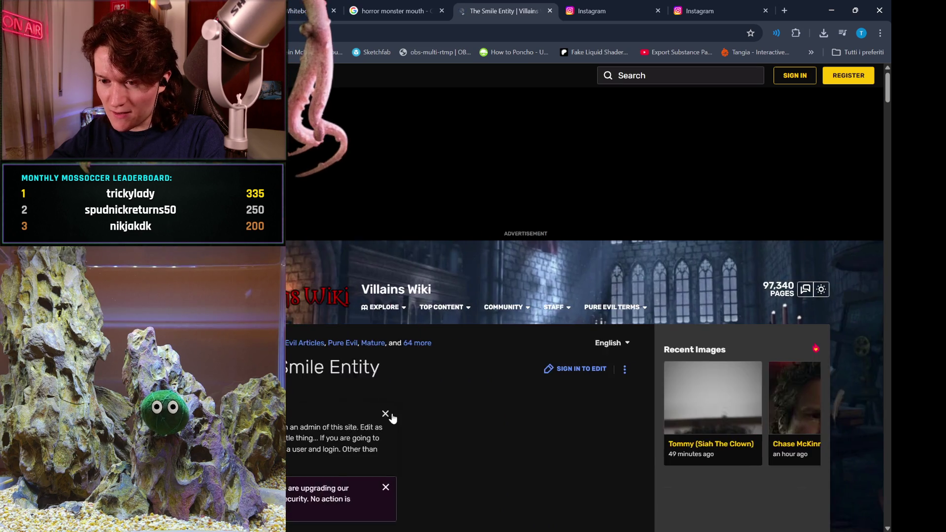
Scroll the Smile Entity article back to its infobox and open the Laura Hasn't Slept origin link.
scroll(393, 418, "down", 3)
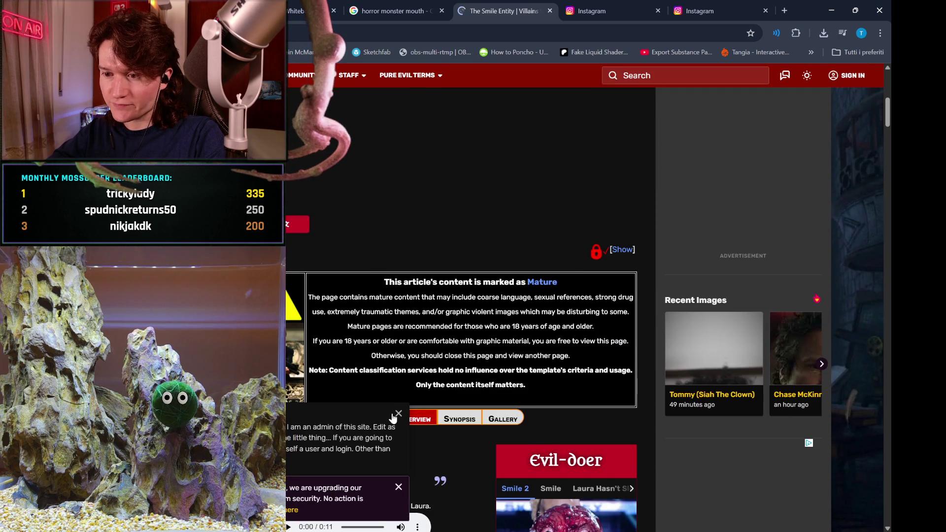
scroll(393, 418, "down", 3)
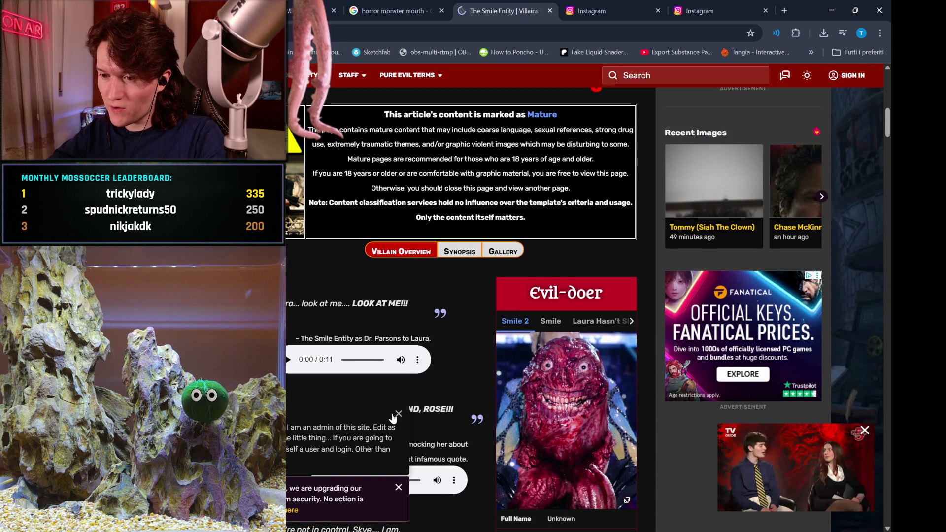
scroll(393, 418, "down", 2)
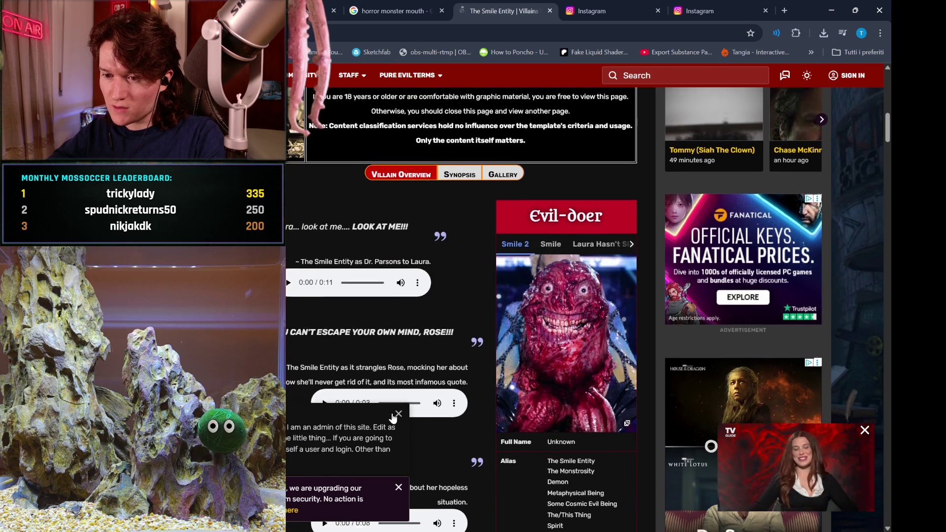
scroll(393, 418, "down", 2)
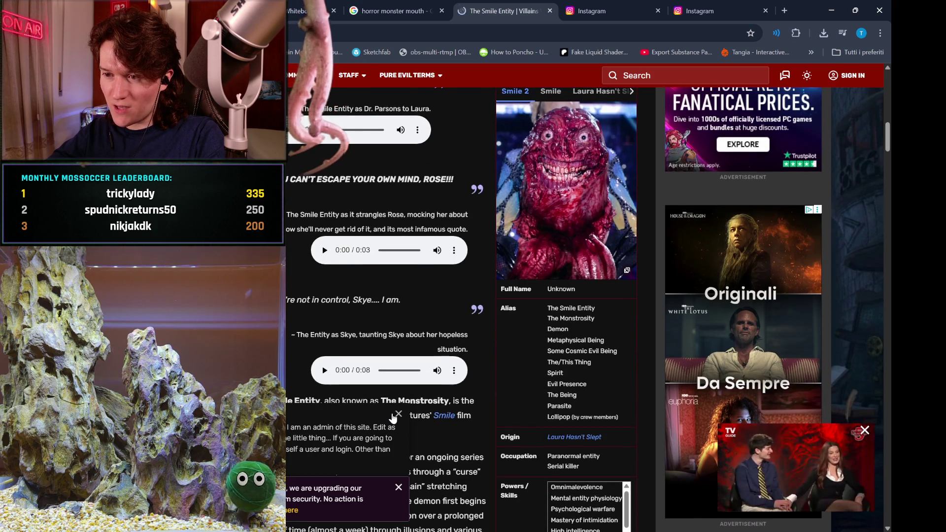
scroll(392, 418, "down", 2)
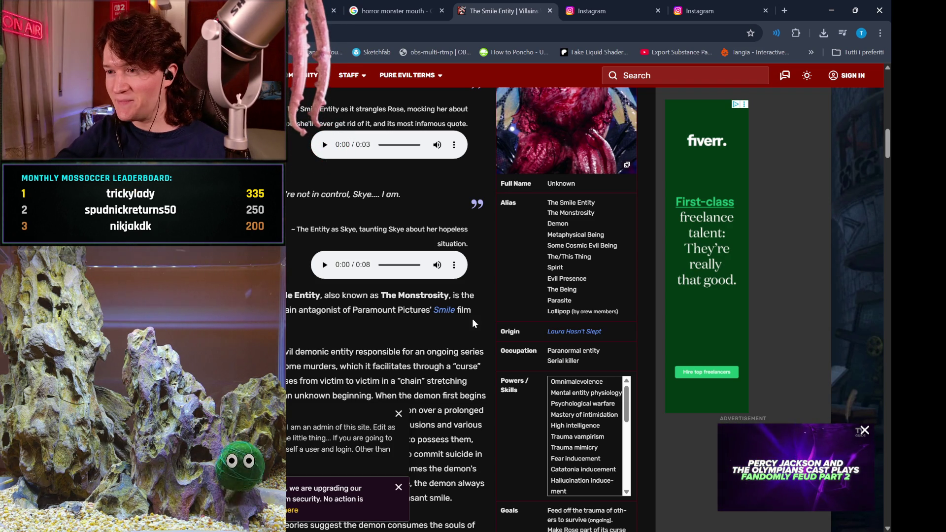
scroll(421, 314, "down", 7)
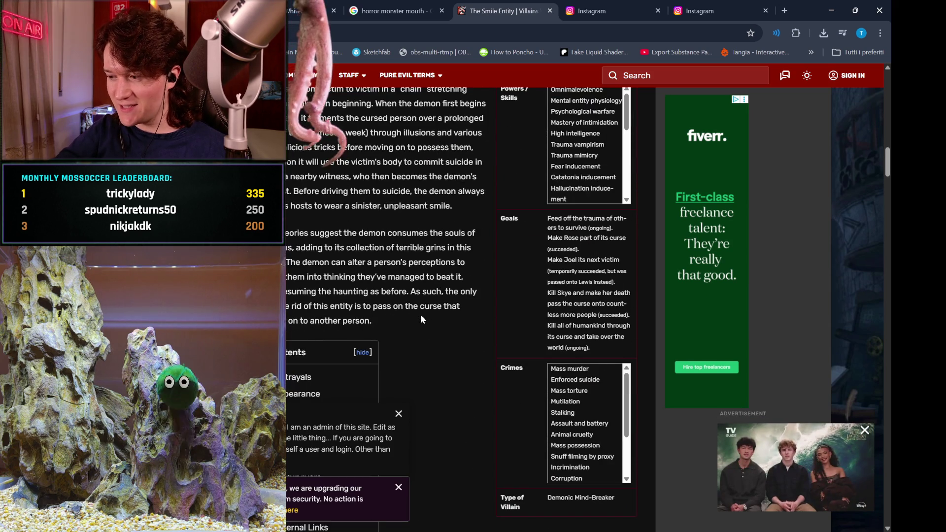
scroll(421, 315, "down", 2)
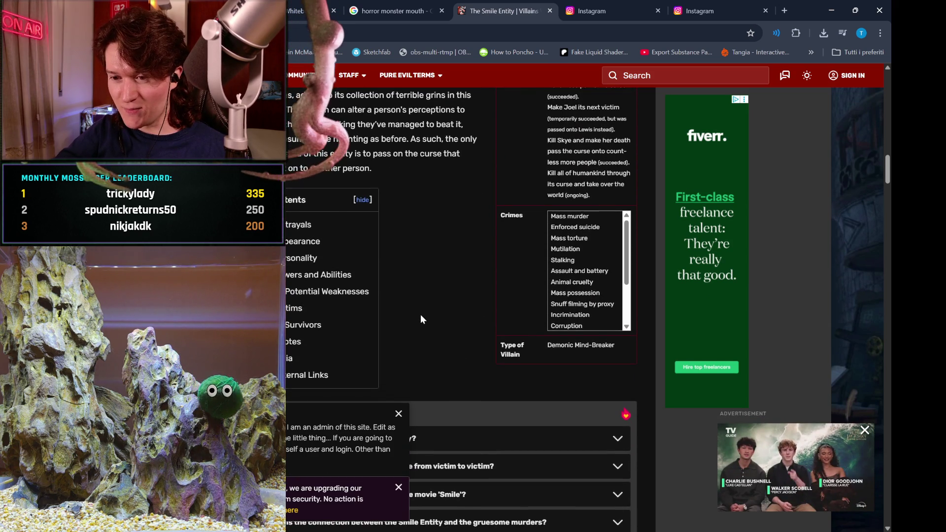
scroll(420, 315, "up", 5)
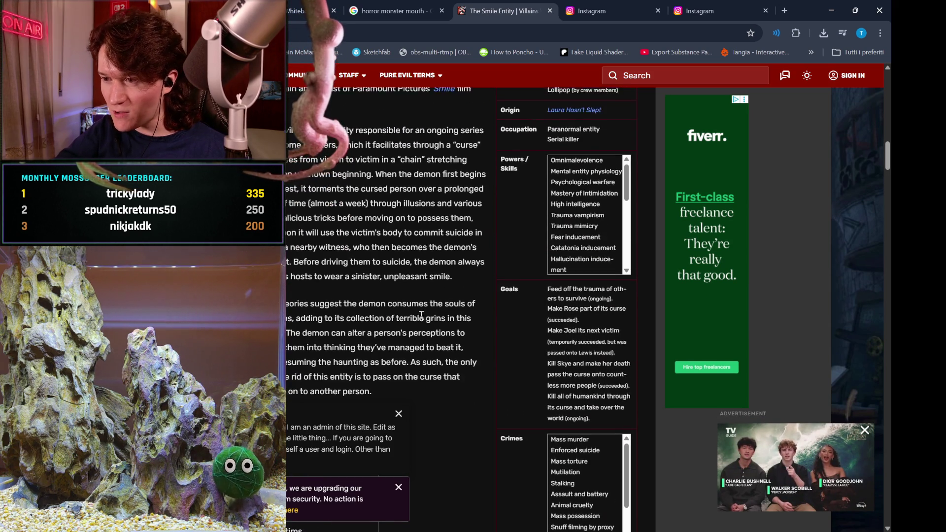
scroll(421, 315, "up", 1)
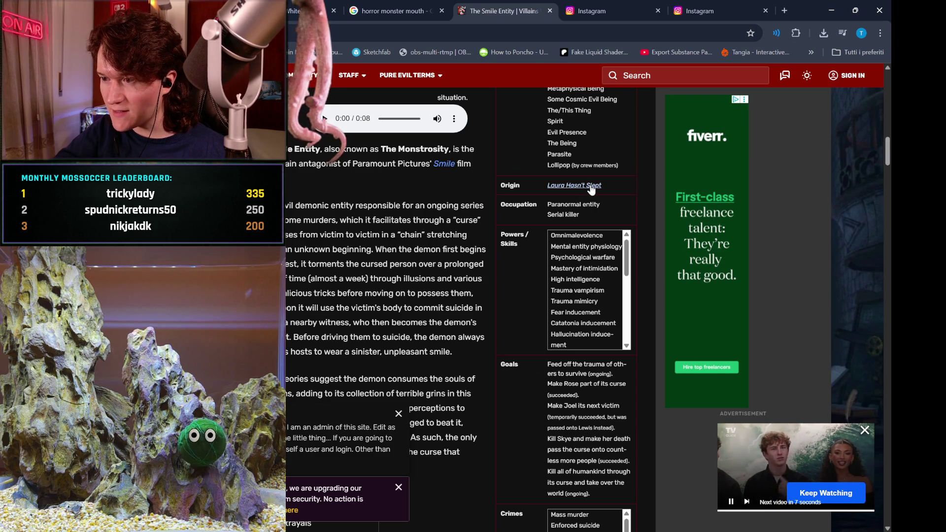
left_click(591, 186)
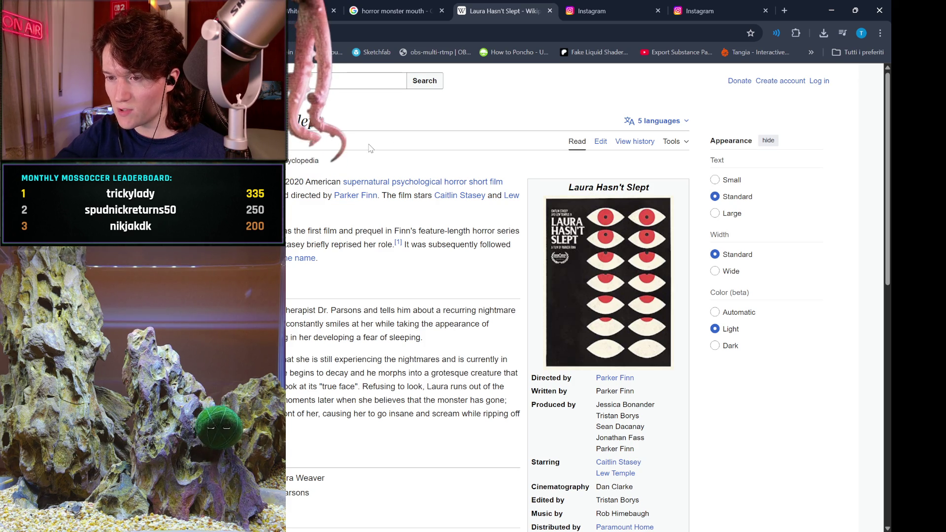
Follow links from Laura Hasn't Slept to Smile (2022 film), then to director Parker Finn.
mouse_move(362, 204)
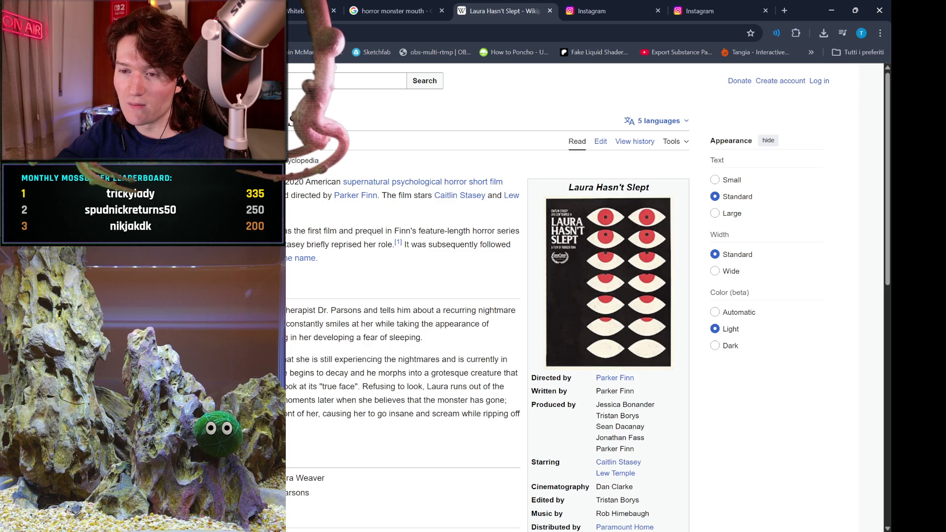
left_click(302, 258)
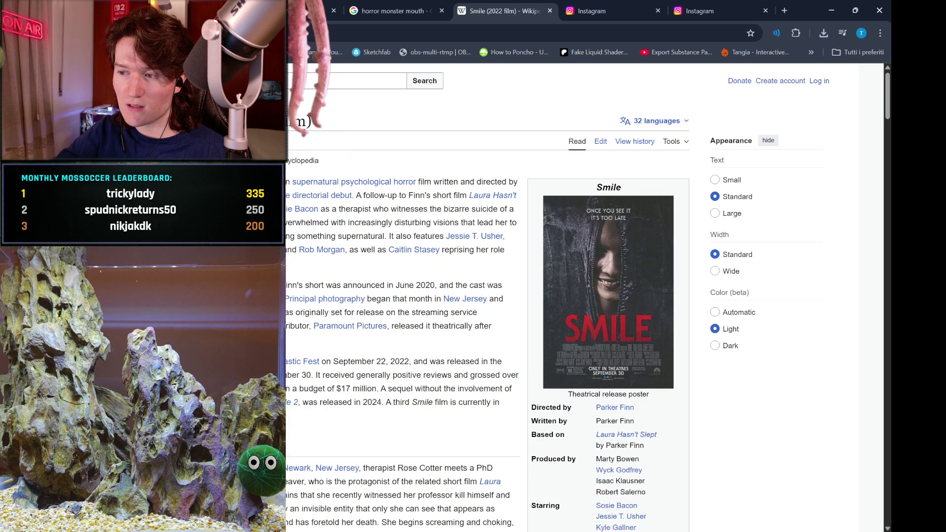
scroll(439, 403, "down", 3)
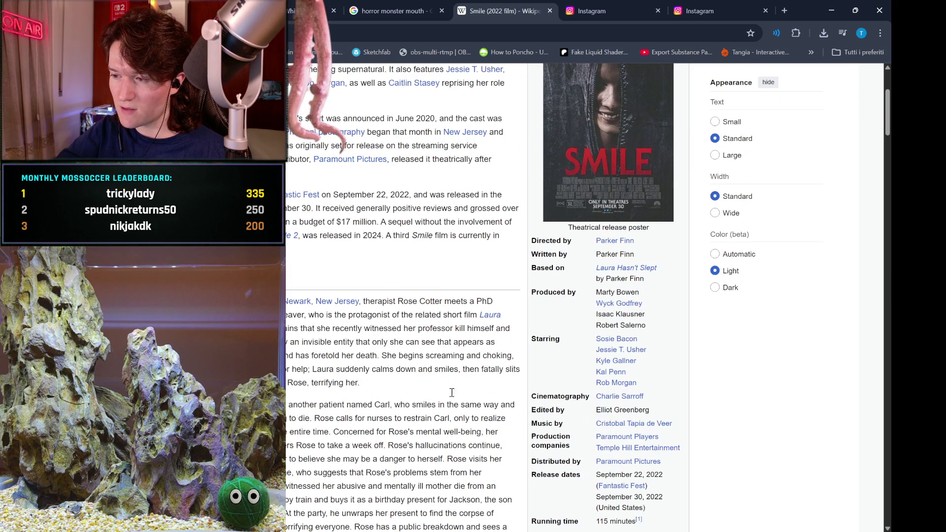
left_click(620, 245)
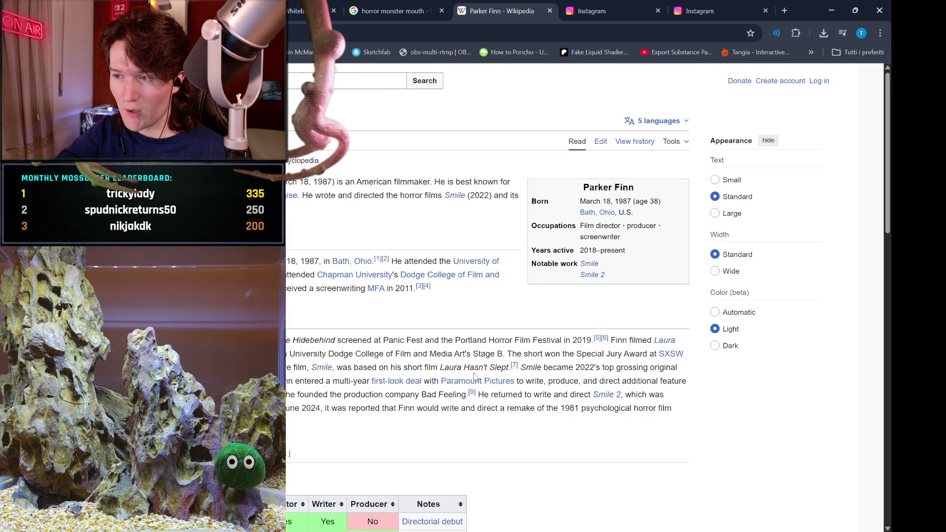
scroll(476, 377, "down", 1)
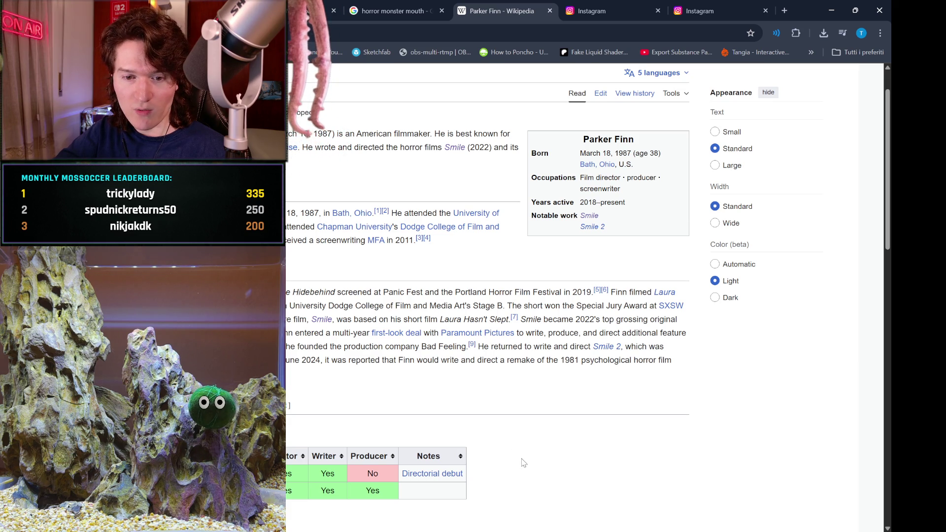
Open a blank new Chrome tab, then return to the Instagram horror creature post.
left_click(786, 11)
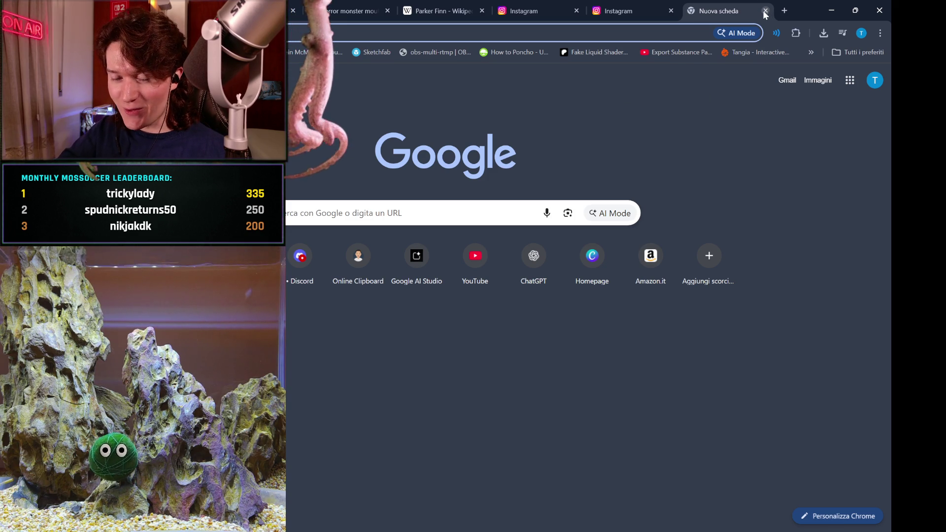
left_click(657, 4)
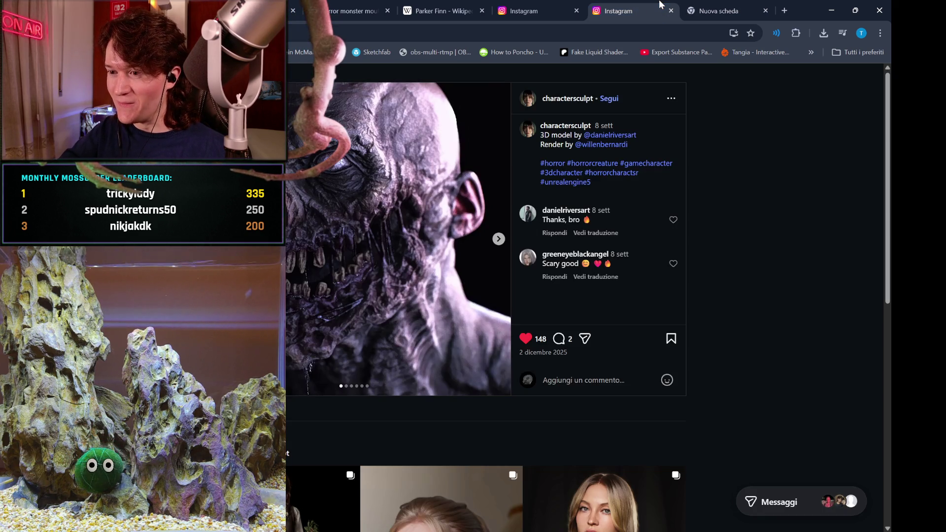
Close the blank Nuova scheda tab so the Instagram horror-creature post shows again.
scroll(733, 211, "down", 3)
scroll(733, 211, "up", 3)
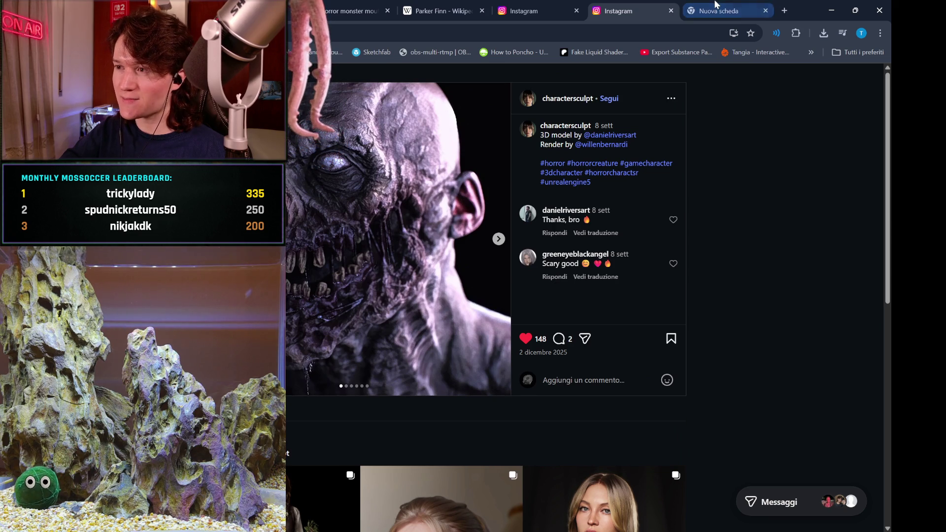
left_click(716, 3)
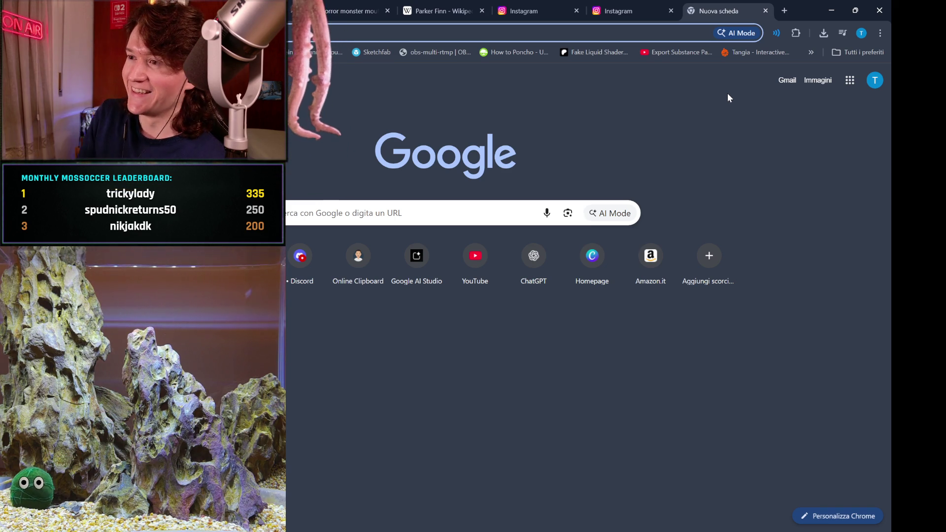
left_click(765, 11)
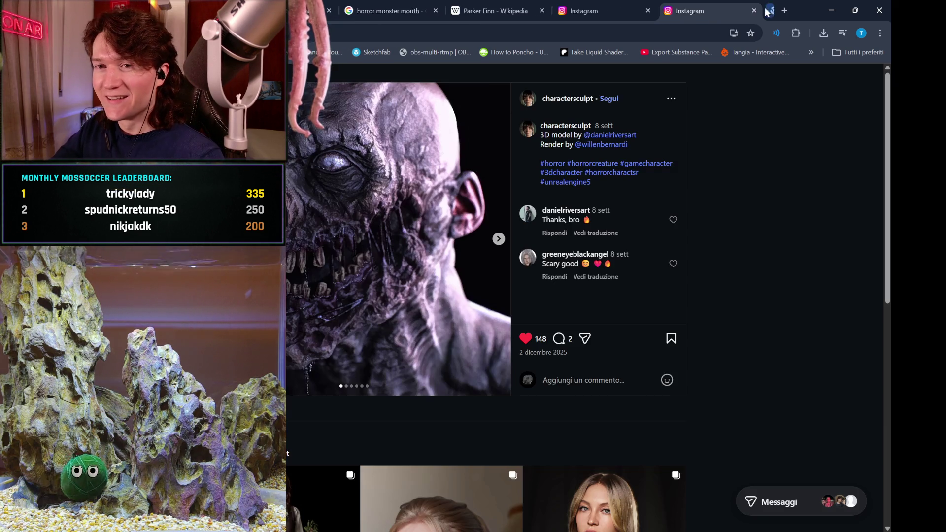
Resume the YouTube playlist video, seeking to around 2:29.
left_click(266, 10)
left_click(497, 317)
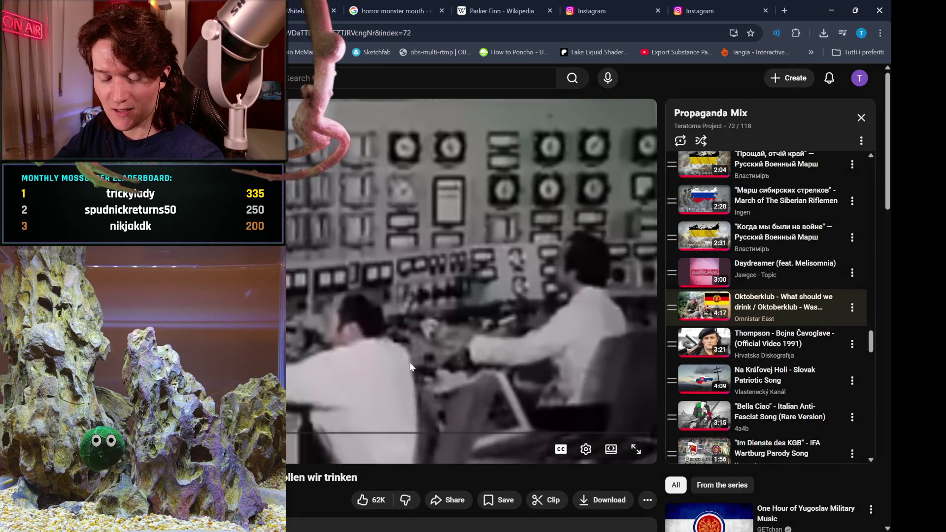
left_click_drag(391, 434, 386, 433)
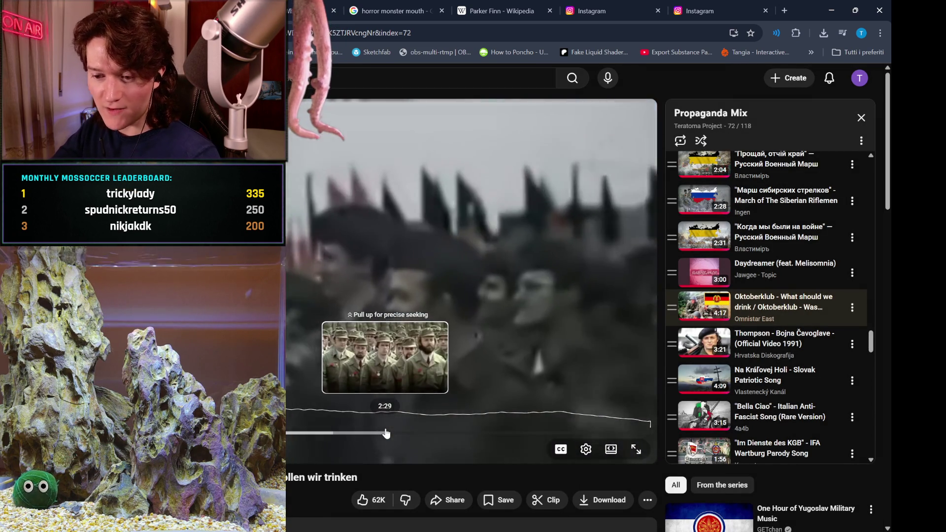
left_click(695, 7)
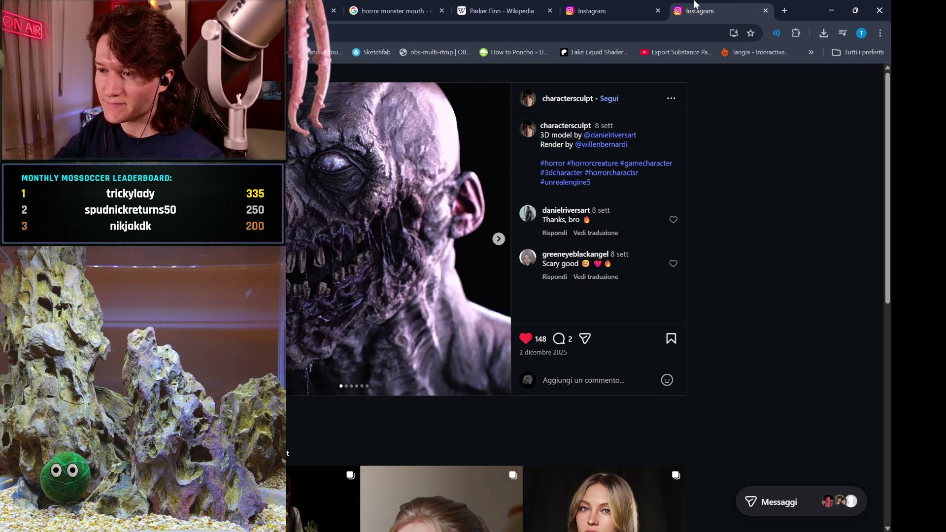
Scroll through the Parker Finn article to check his filmography.
left_click(509, 5)
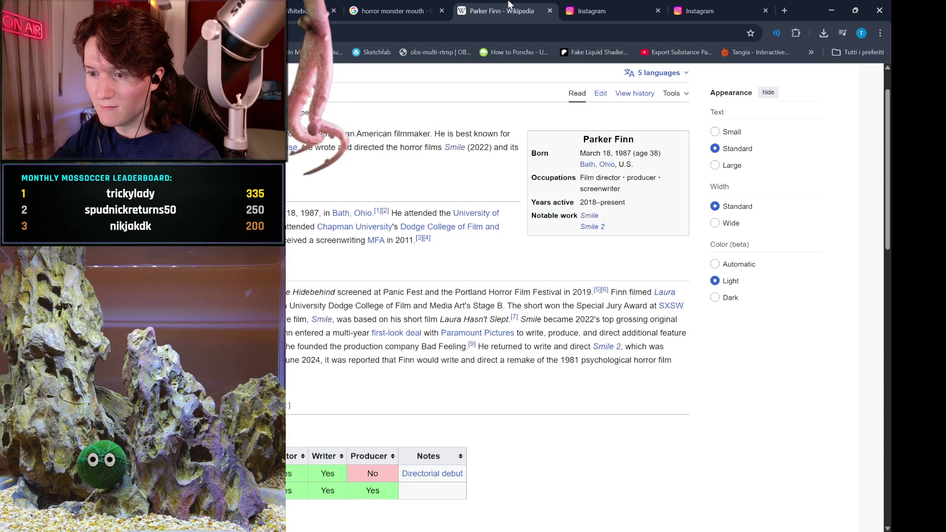
scroll(514, 380, "down", 1)
scroll(514, 380, "up", 2)
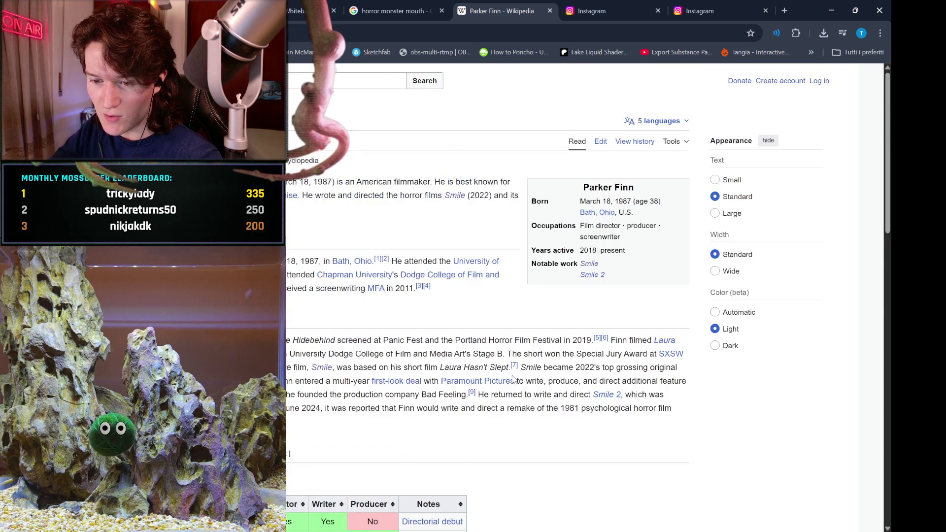
scroll(514, 379, "down", 4)
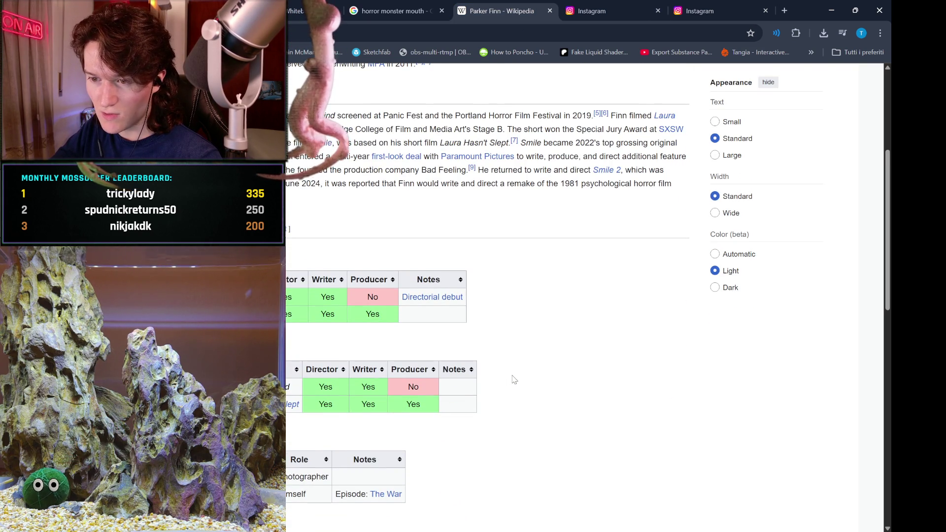
scroll(514, 380, "down", 1)
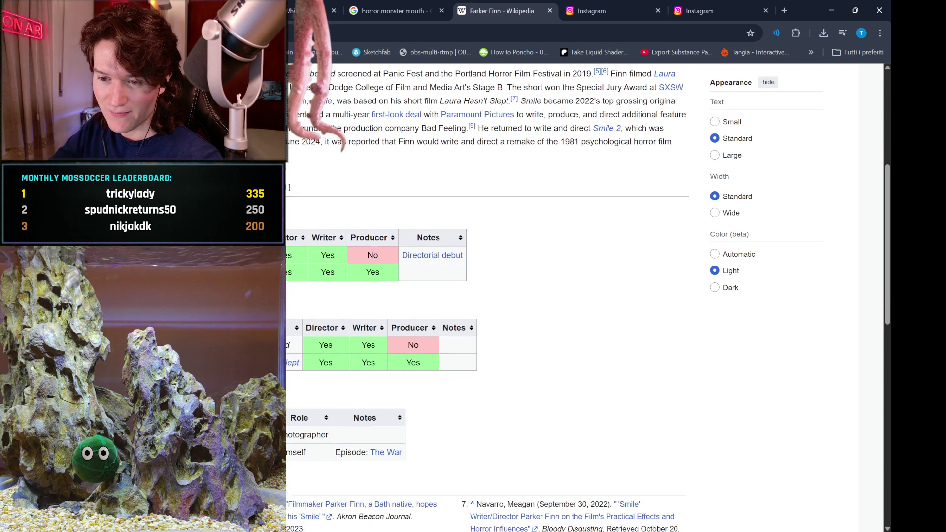
mouse_move(266, 272)
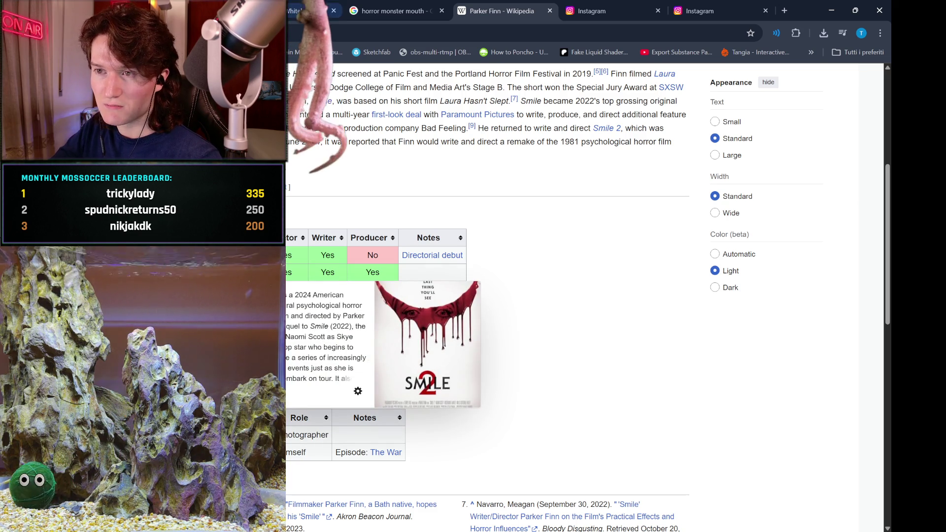
Close the Parker Finn article and both Instagram post tabs.
left_click(404, 4)
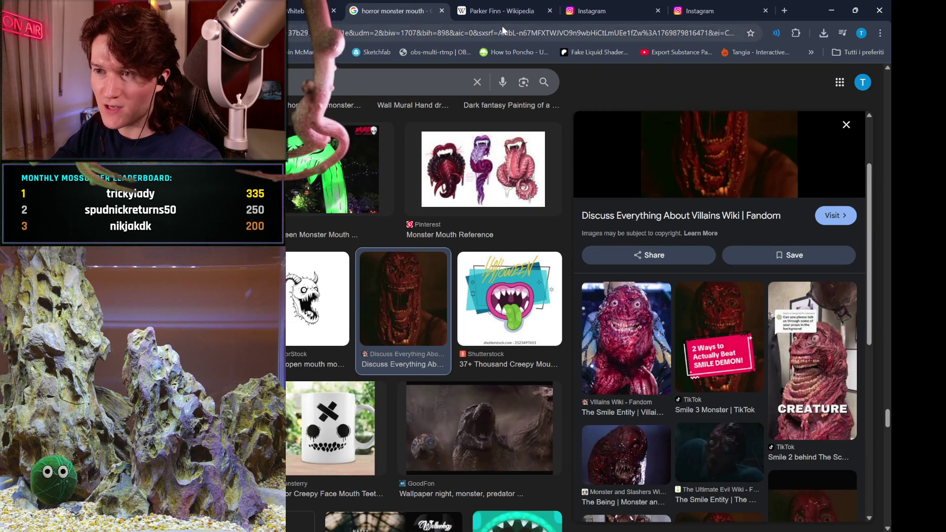
left_click(503, 11)
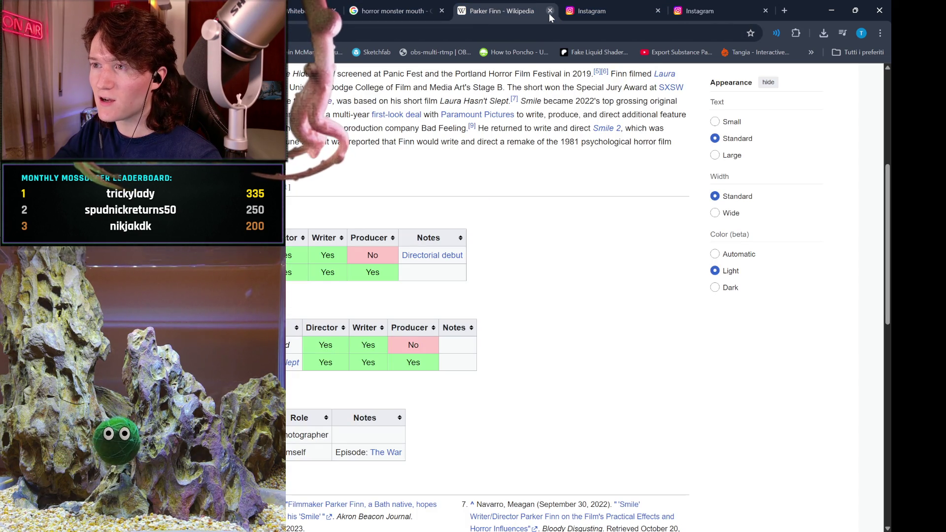
left_click(549, 13)
left_click(549, 13)
left_click(549, 13)
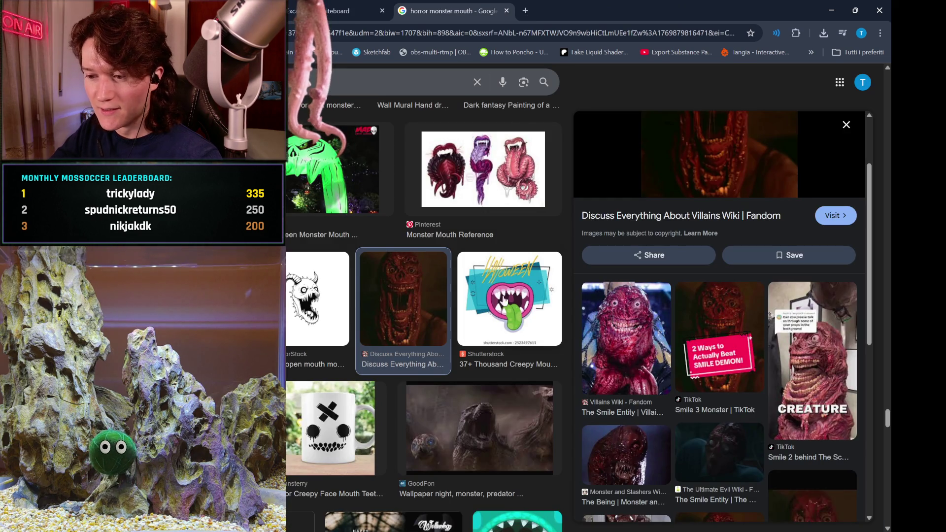
Scroll the results and preview the big-mouthed horror monsters video result.
scroll(521, 379, "down", 3)
scroll(523, 386, "down", 2)
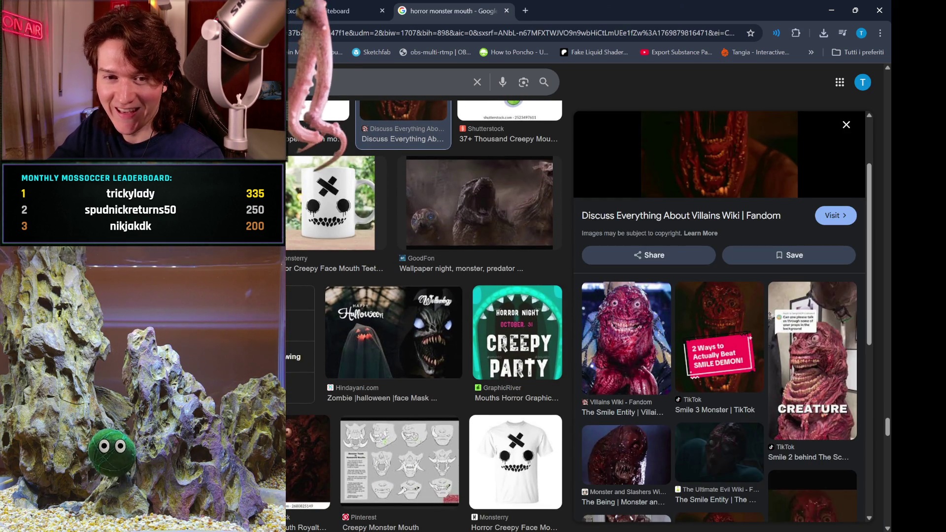
left_click(296, 345)
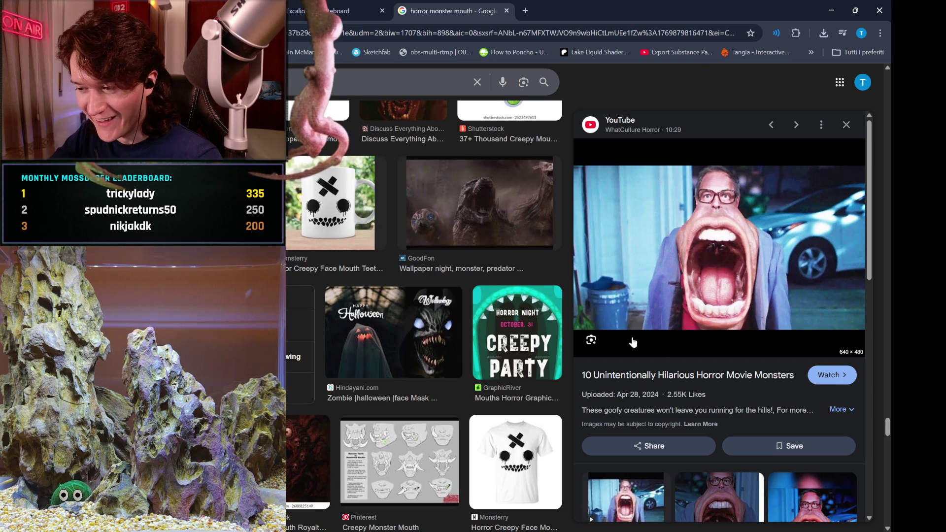
Scroll further and advance the preview to the OpenArt fleshy demon image.
scroll(634, 342, "down", 2)
scroll(434, 364, "down", 3)
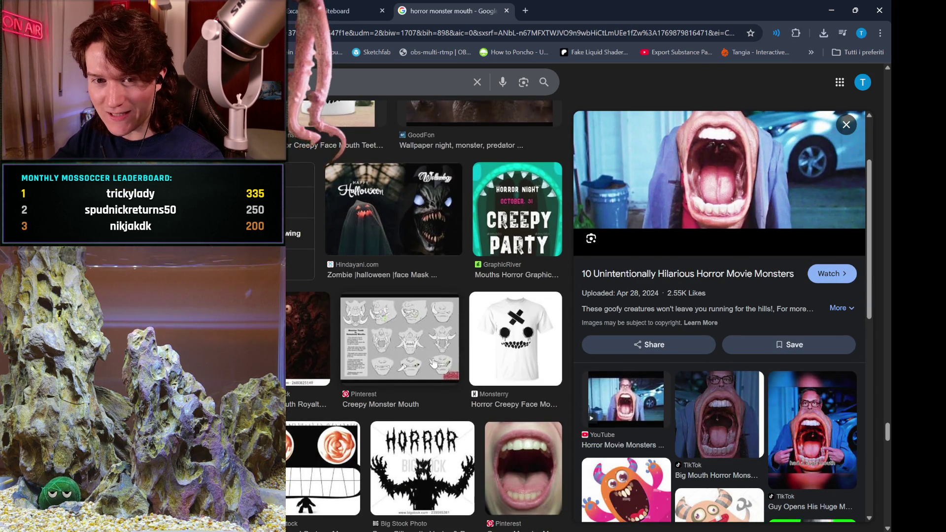
scroll(434, 364, "down", 2)
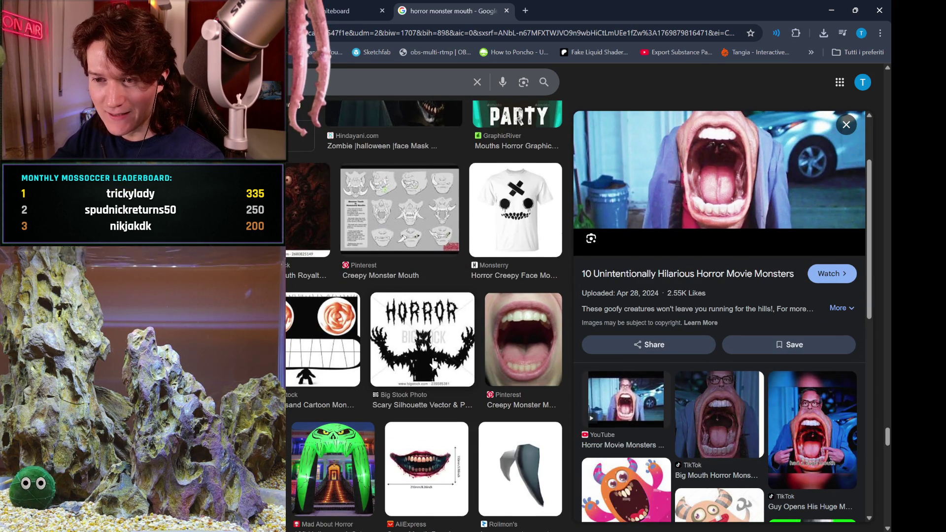
scroll(434, 364, "down", 5)
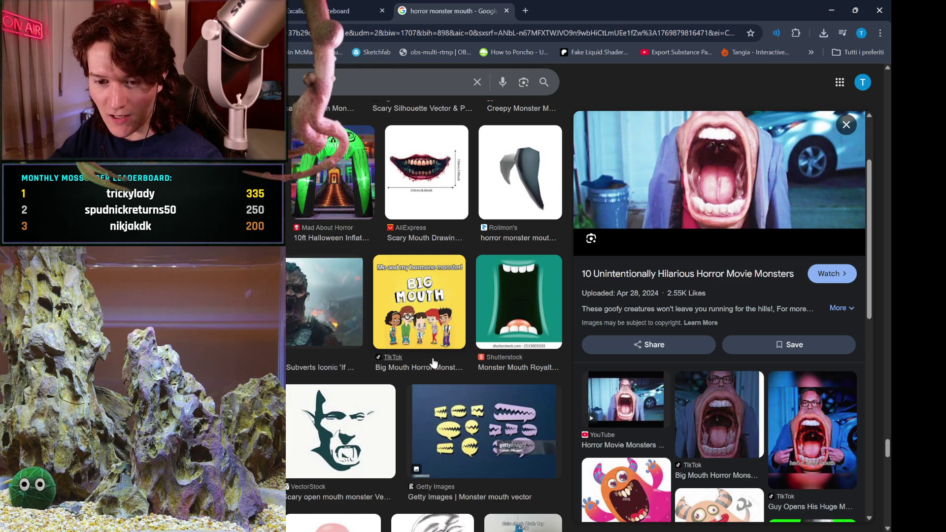
scroll(433, 362, "down", 3)
scroll(433, 363, "down", 3)
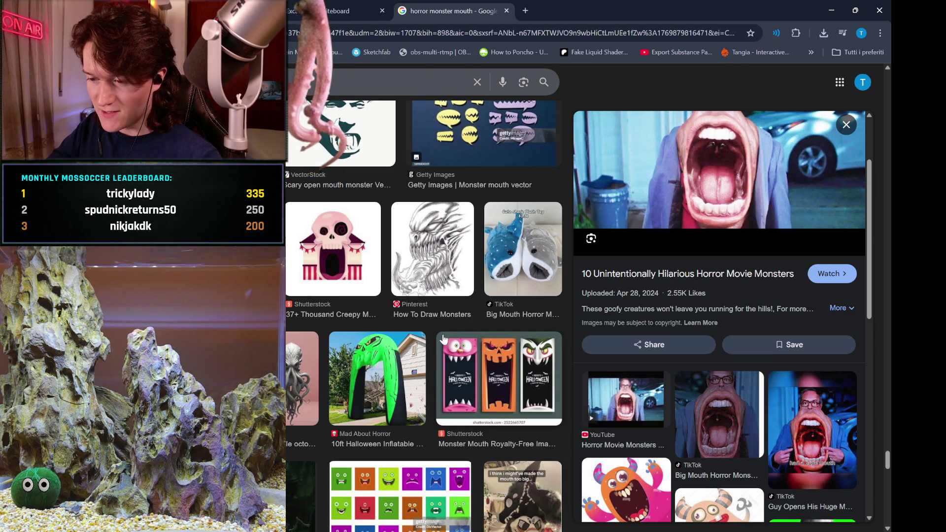
scroll(443, 338, "down", 3)
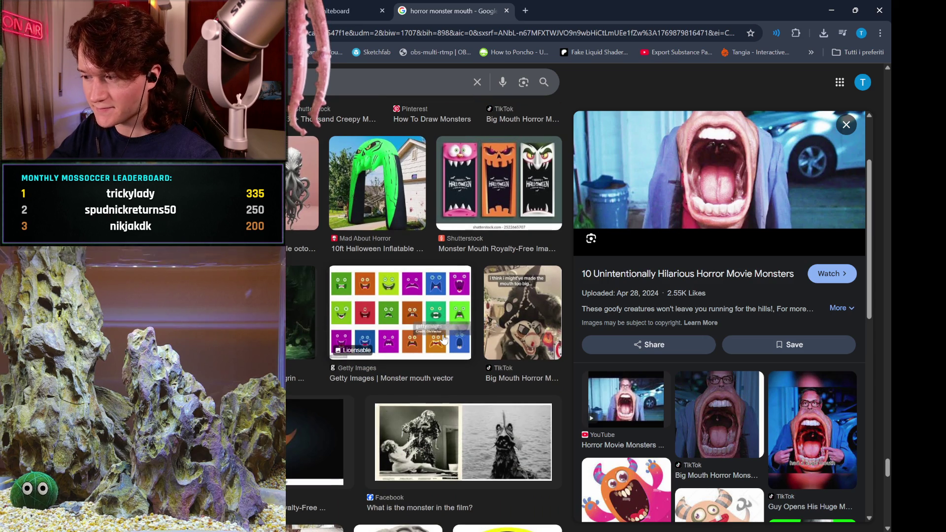
scroll(714, 377, "down", 2)
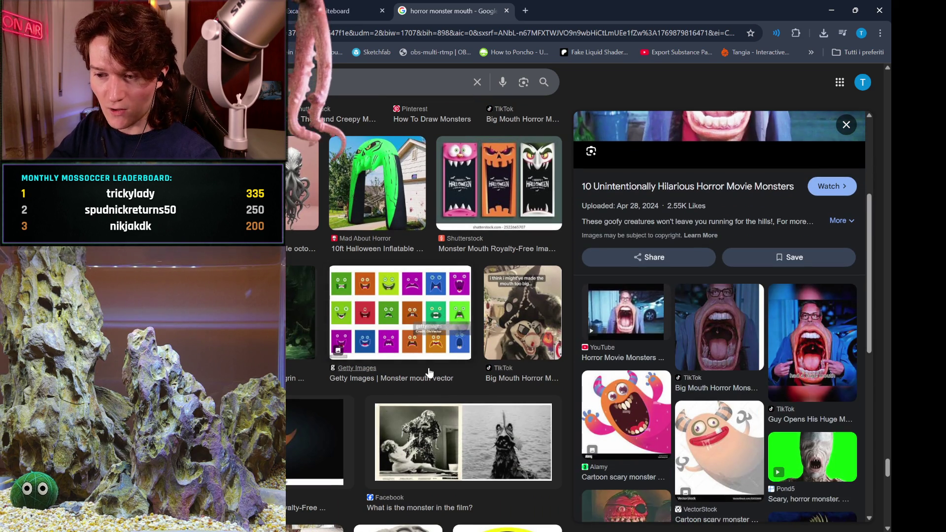
scroll(429, 373, "down", 3)
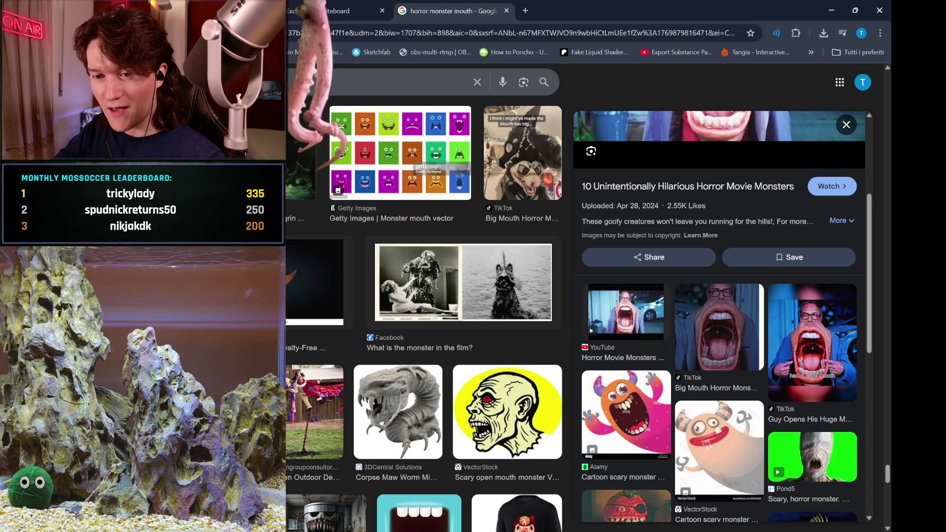
key("Right")
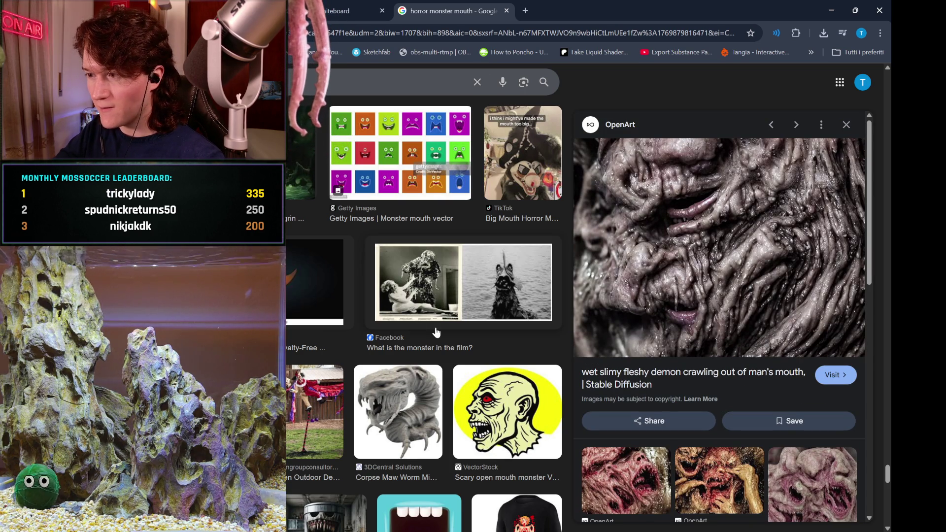
Browse related images and the grid, then preview the Experiment IV Sound Monster Reddit post.
scroll(436, 333, "down", 2)
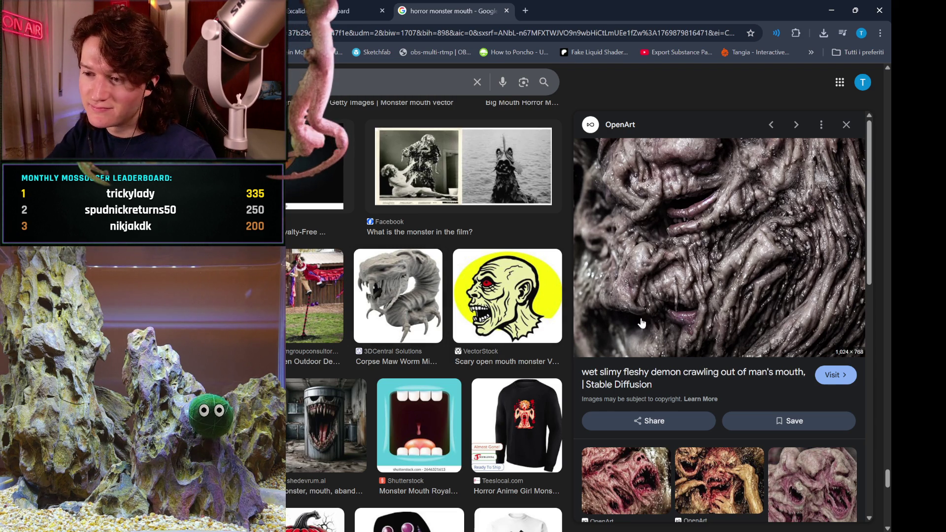
scroll(642, 323, "down", 1)
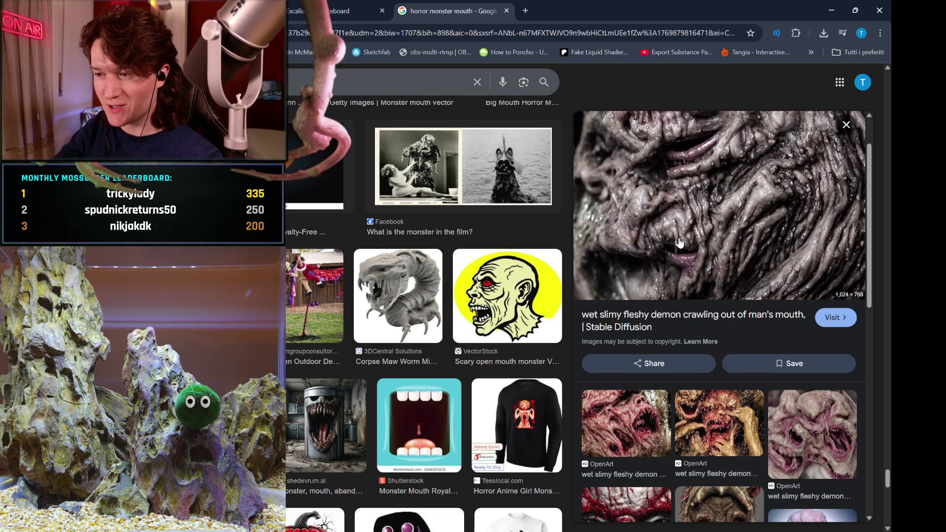
scroll(680, 243, "down", 1)
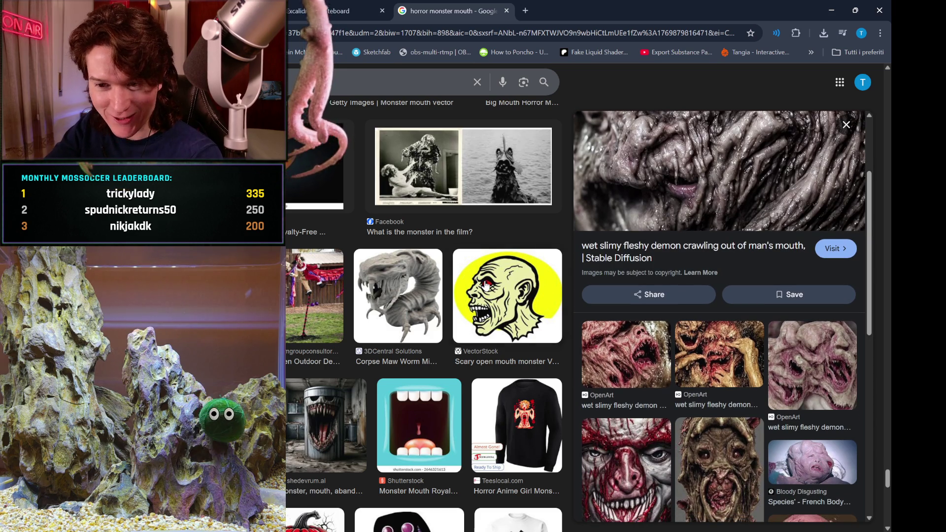
scroll(485, 286, "down", 2)
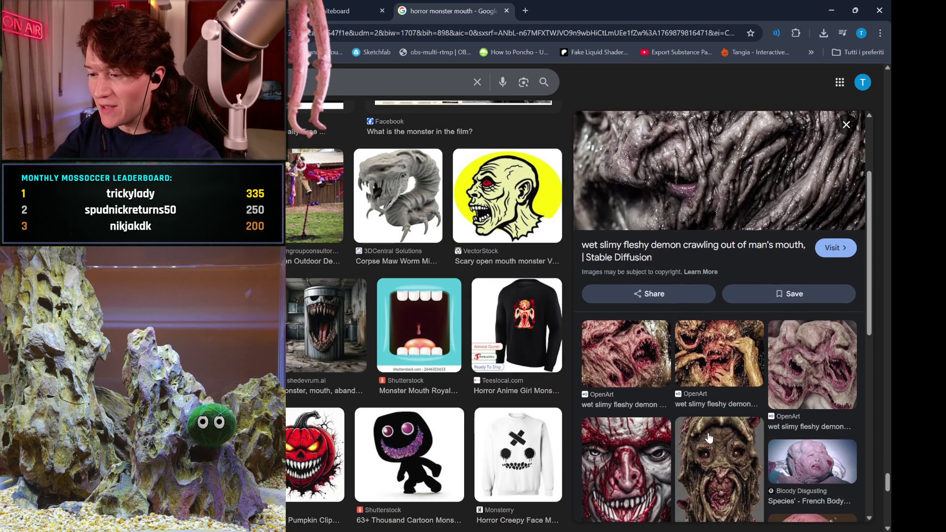
scroll(708, 437, "down", 3)
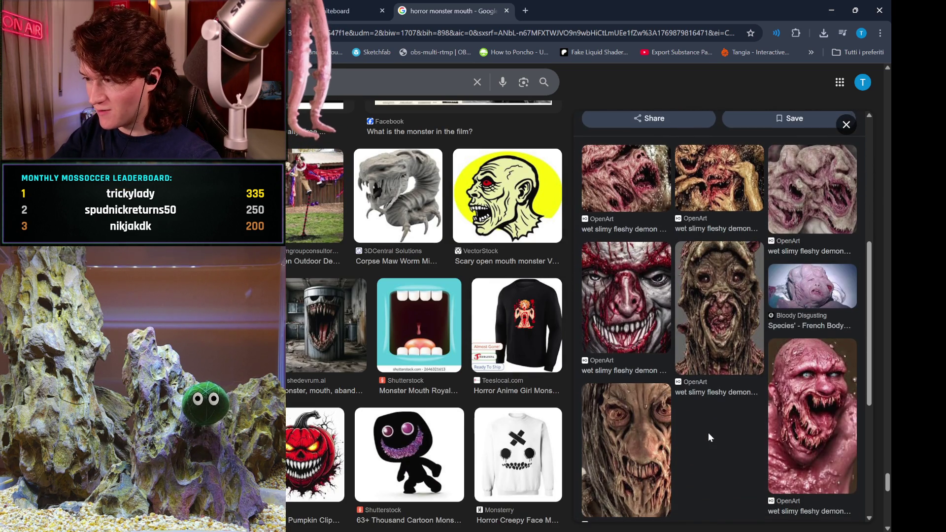
scroll(709, 436, "down", 2)
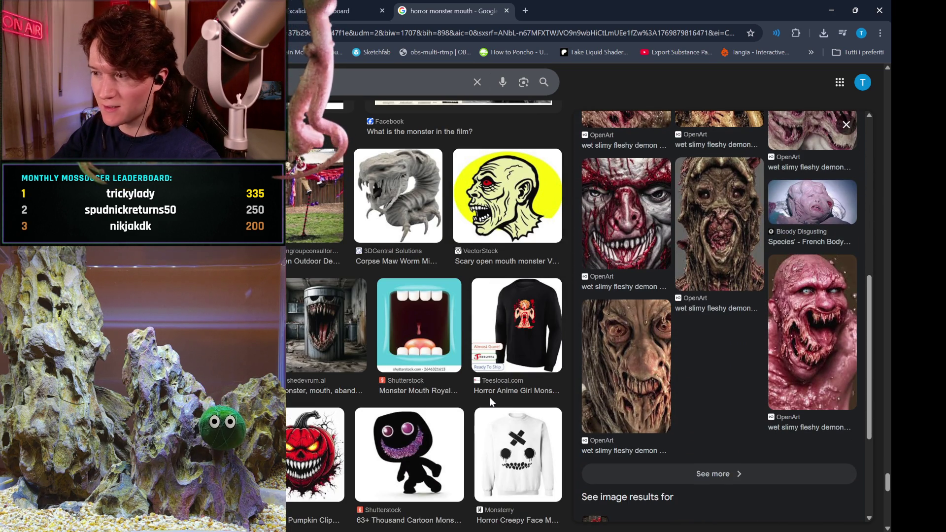
scroll(491, 402, "down", 7)
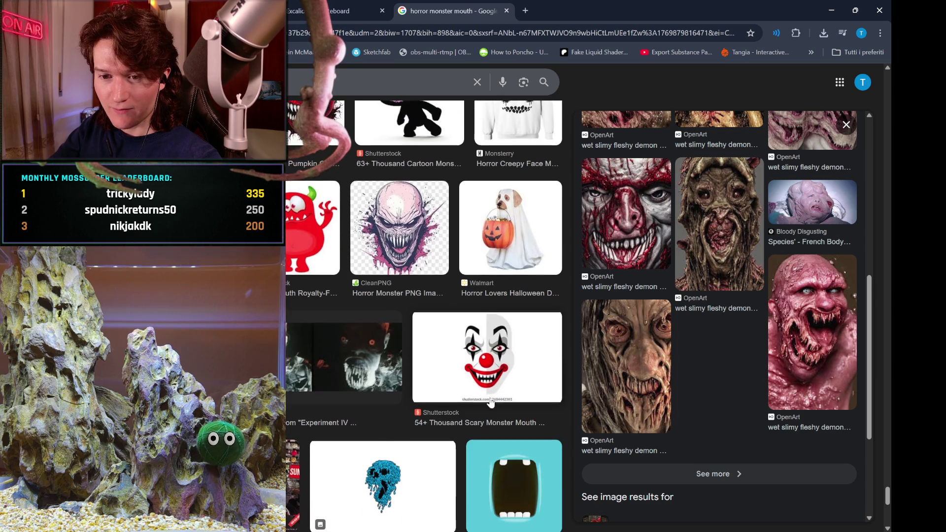
scroll(490, 401, "down", 1)
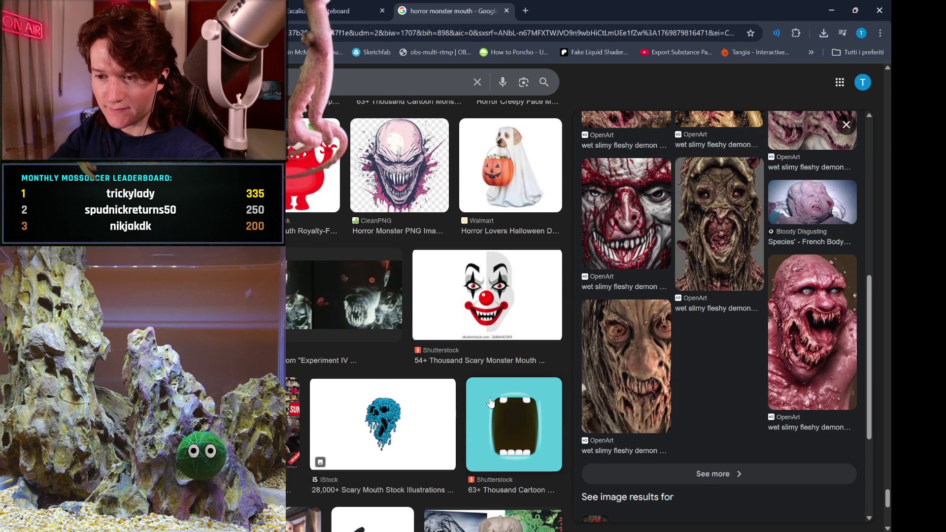
left_click(328, 315)
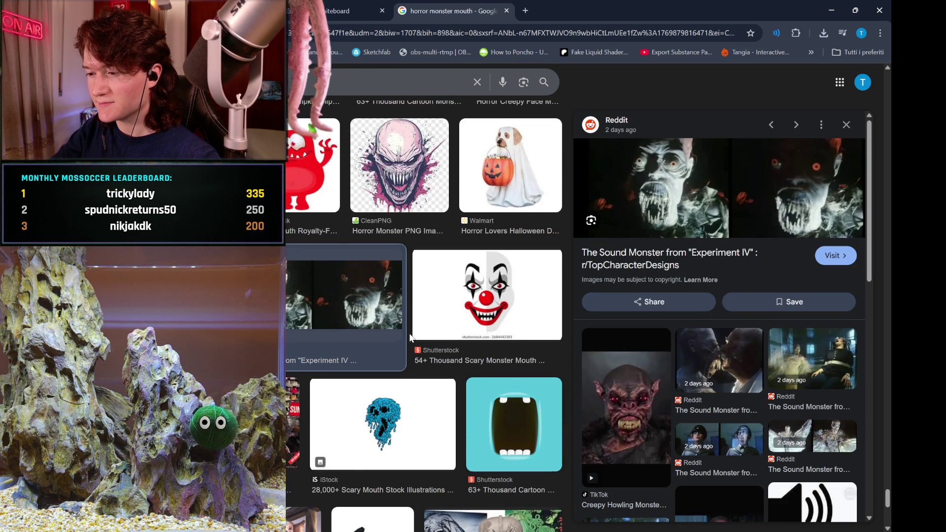
Scroll the grid and preview the 'Monster in my package' video result.
scroll(409, 338, "down", 3)
scroll(410, 338, "down", 4)
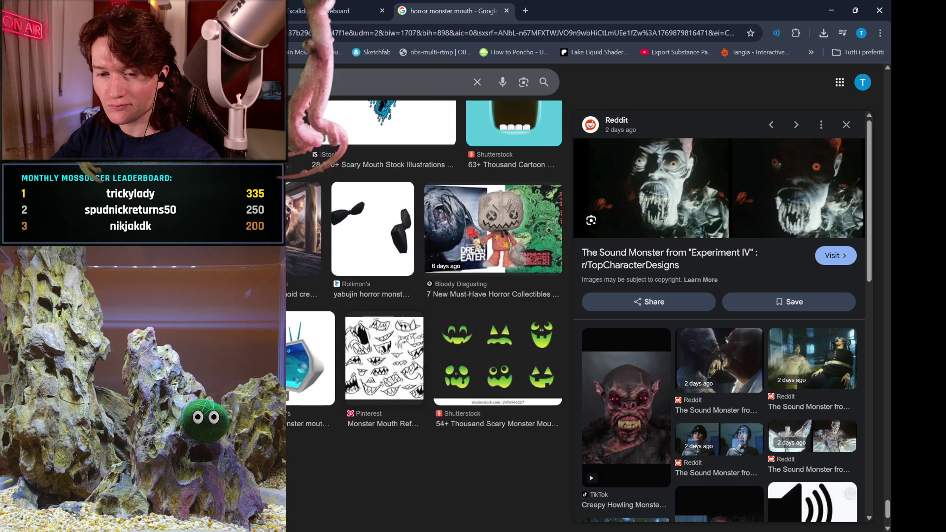
scroll(410, 338, "down", 5)
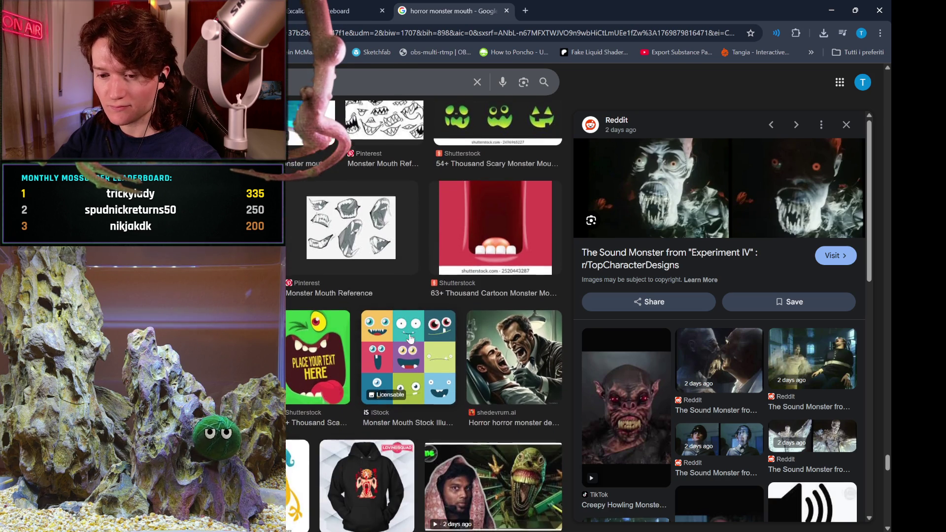
scroll(409, 338, "down", 1)
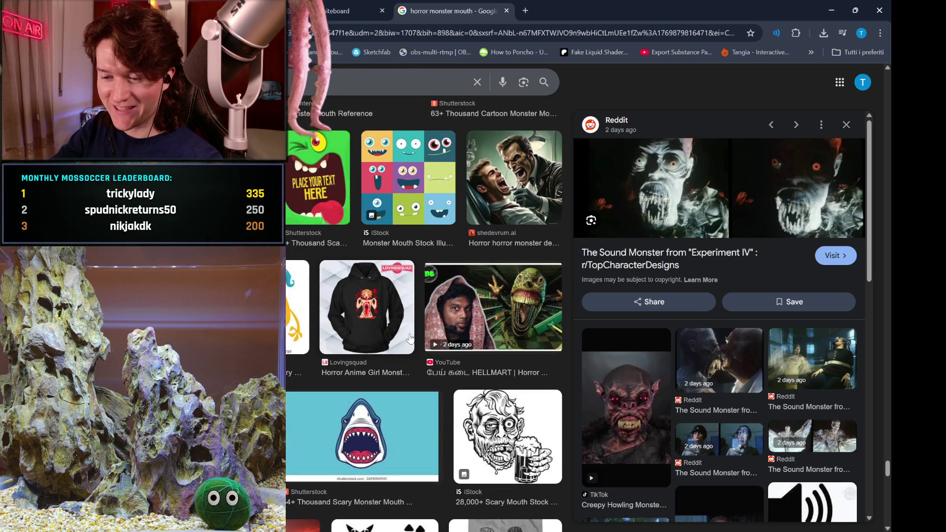
scroll(409, 338, "down", 4)
scroll(410, 338, "down", 1)
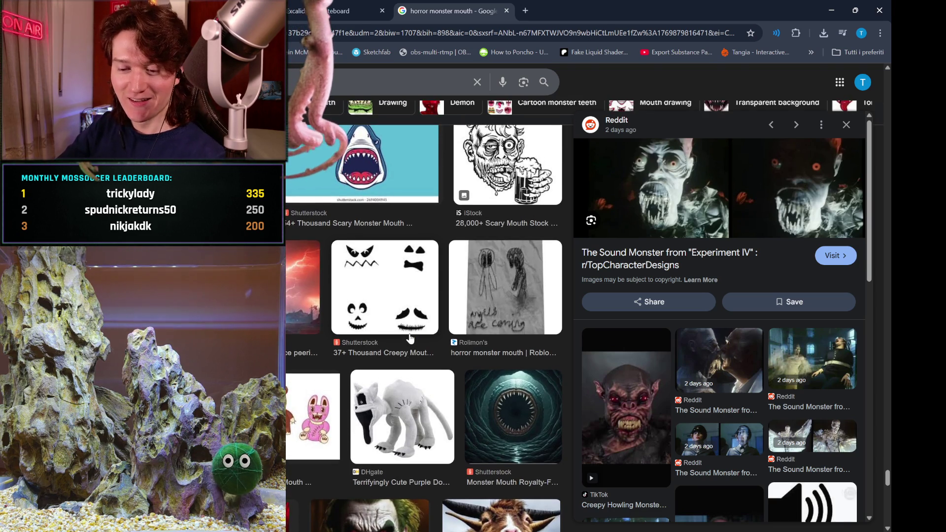
scroll(409, 338, "down", 3)
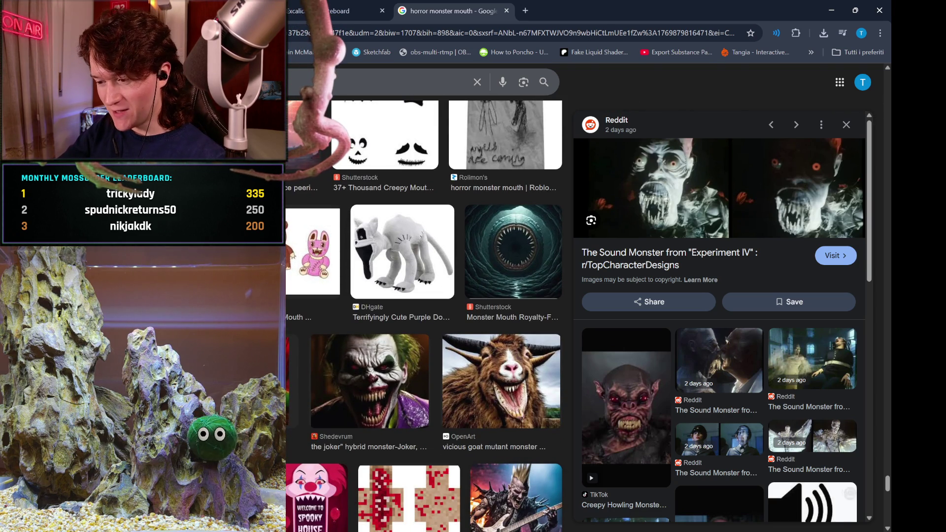
scroll(388, 423, "down", 2)
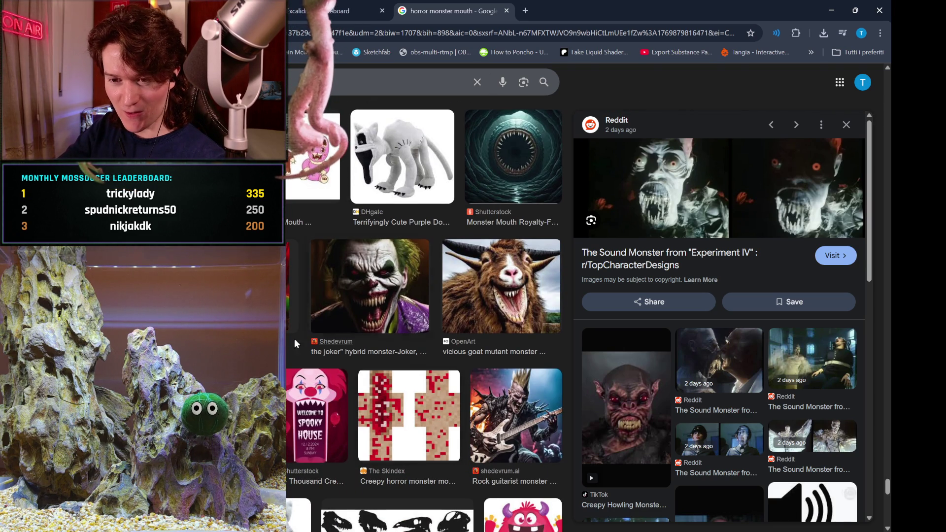
left_click(294, 290)
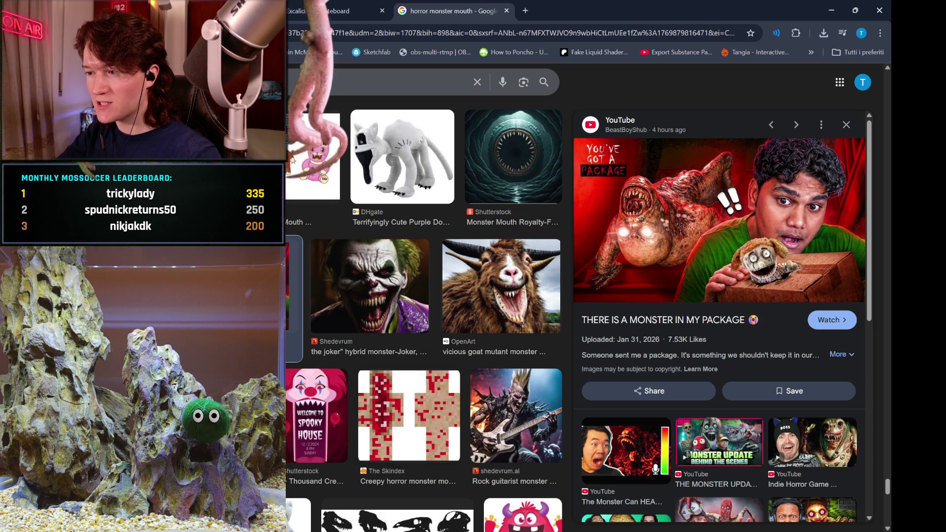
Advance the preview to HELLMART.. (FULL GAME) and begin a new search query.
scroll(424, 316, "down", 5)
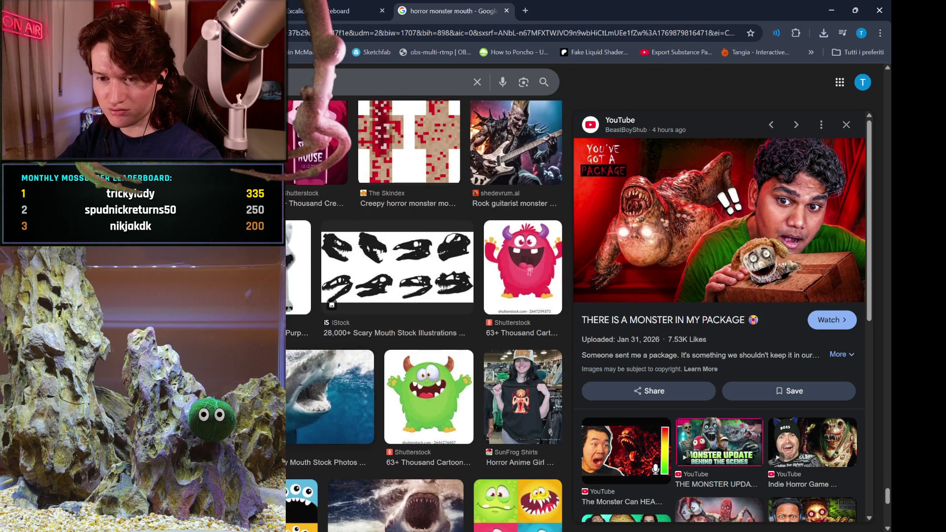
key("Right")
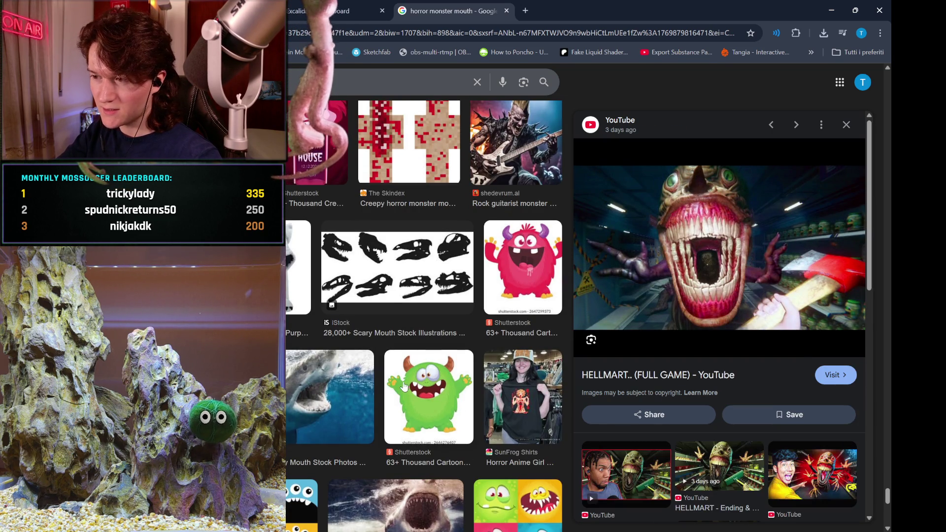
scroll(390, 355, "down", 3)
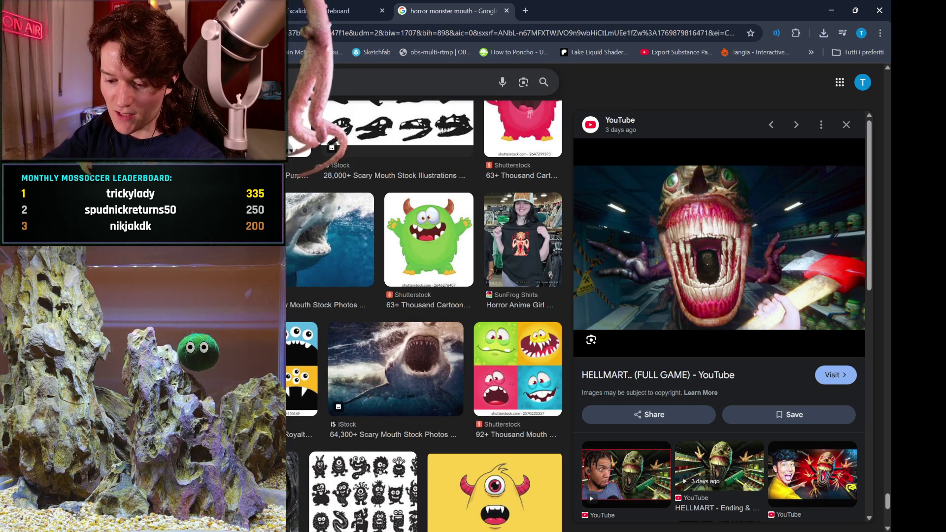
left_click(394, 81)
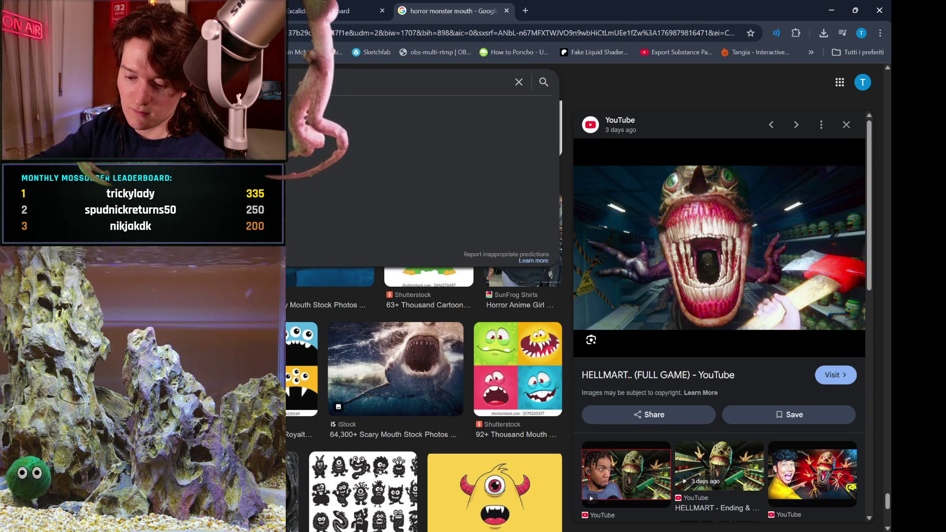
key("Escape")
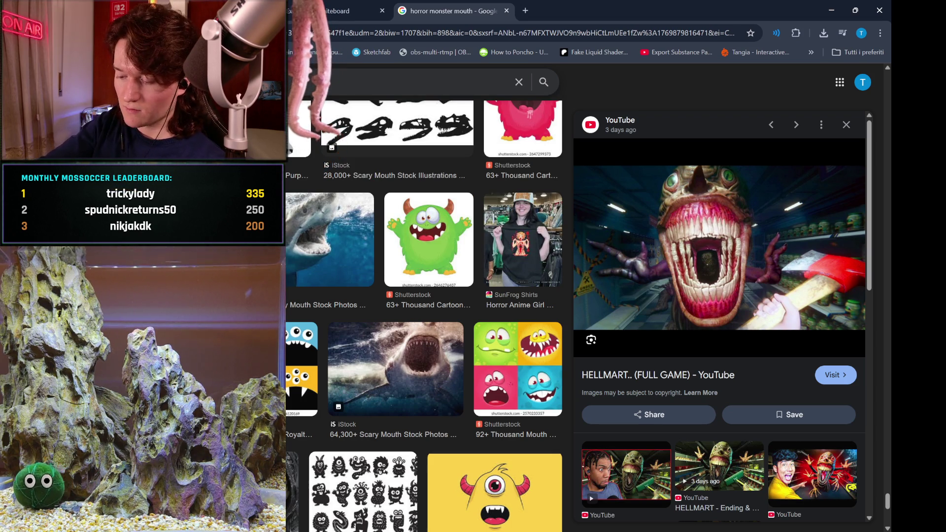
key("Return")
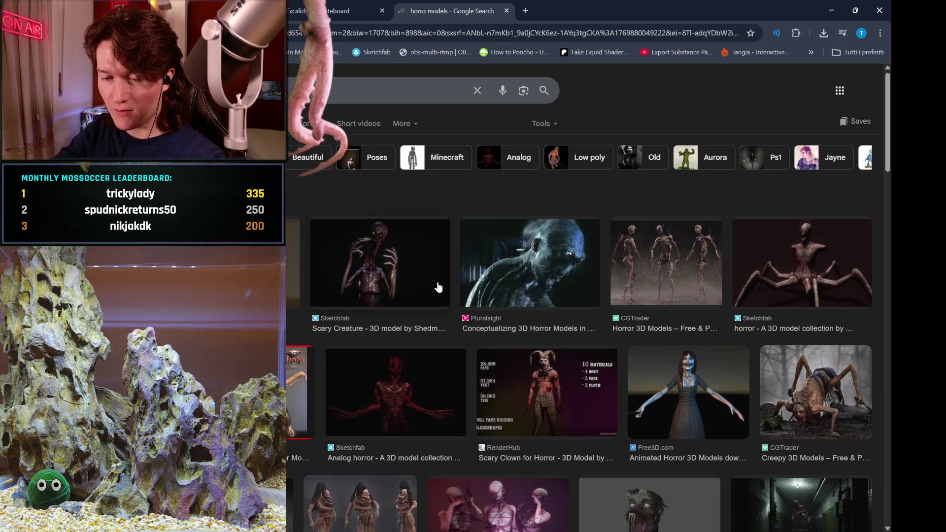
scroll(438, 286, "down", 1)
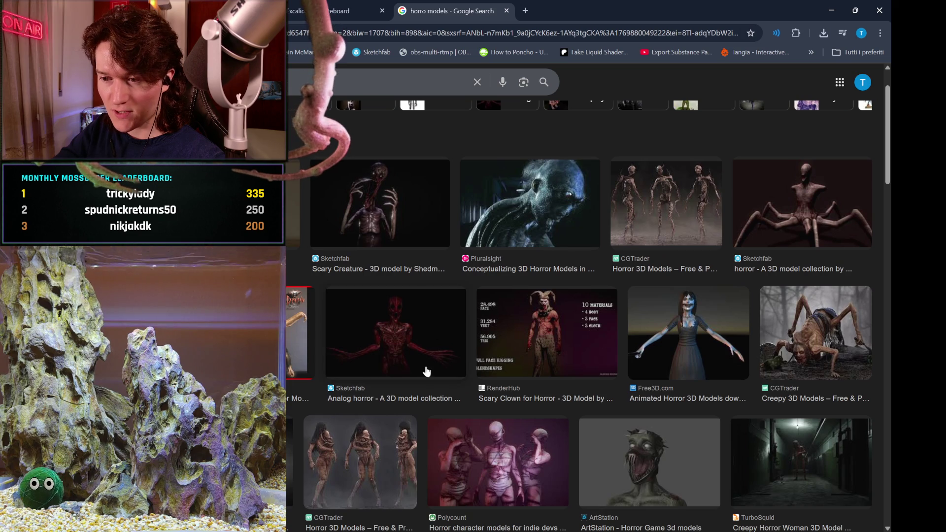
left_click(402, 234)
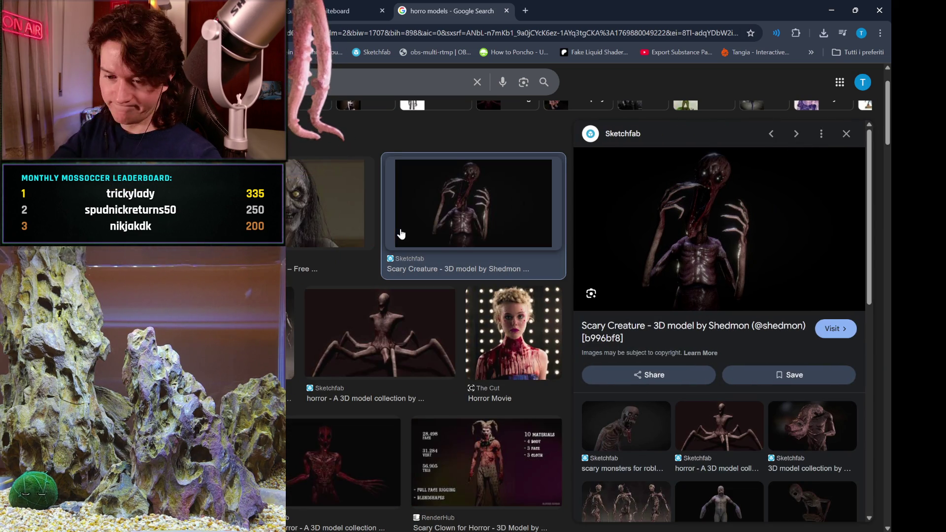
scroll(423, 358, "down", 3)
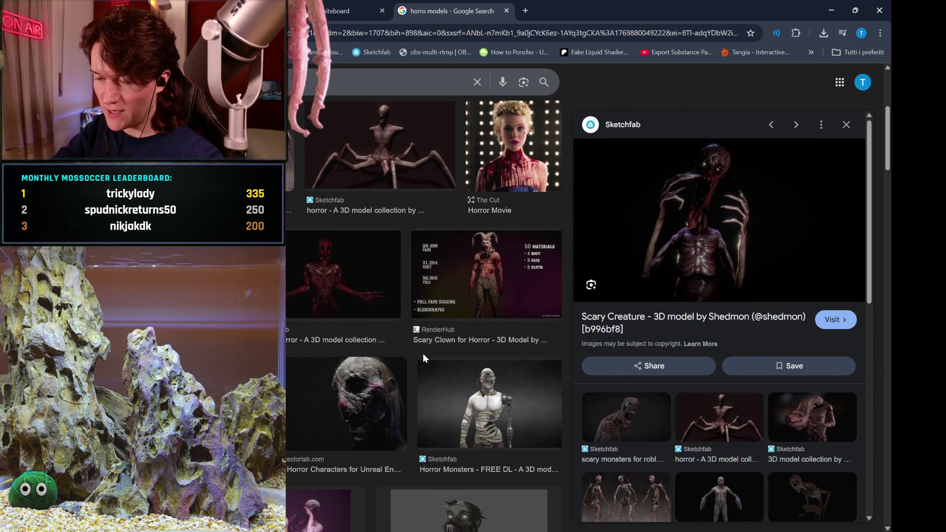
scroll(423, 354, "down", 1)
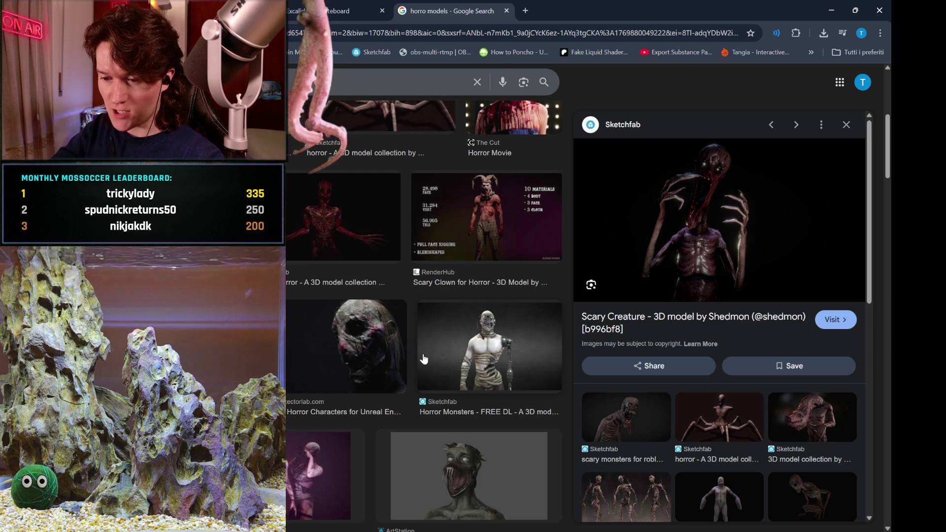
scroll(423, 358, "down", 1)
scroll(424, 359, "down", 2)
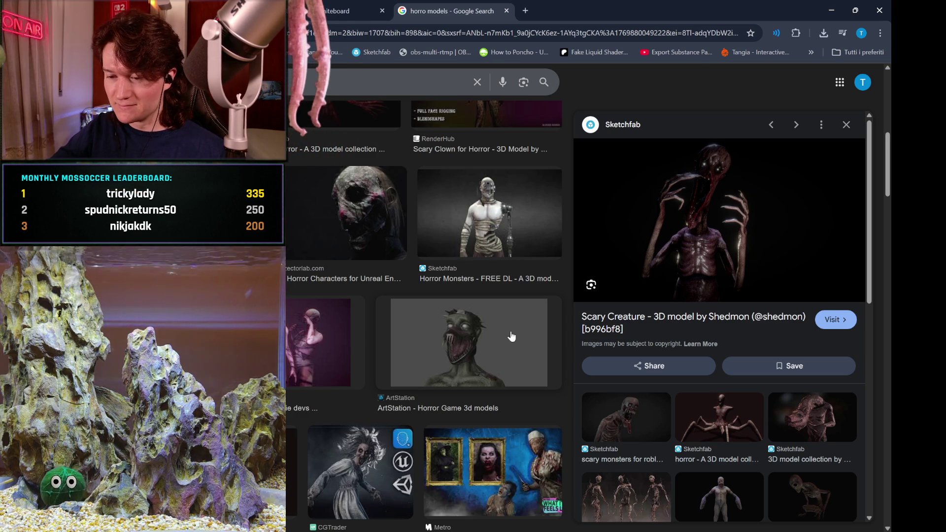
scroll(512, 337, "down", 5)
scroll(511, 336, "down", 1)
scroll(512, 337, "down", 1)
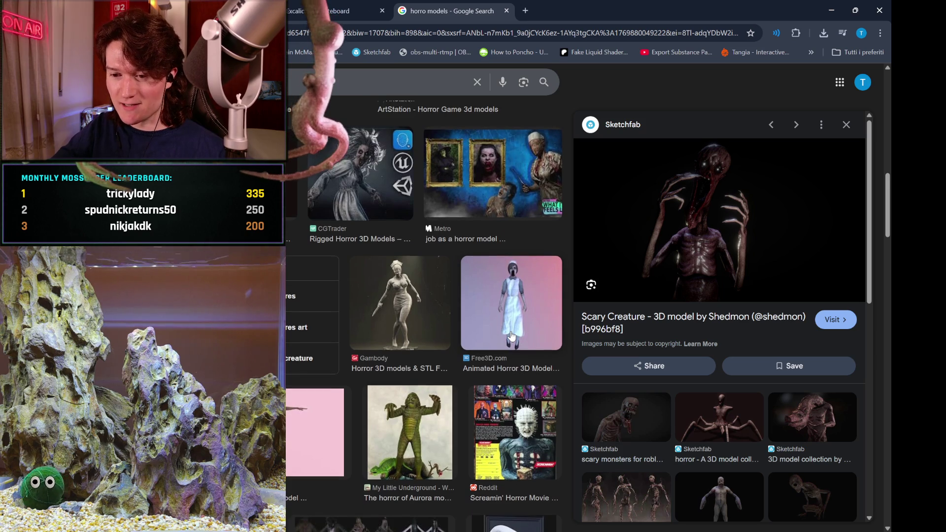
scroll(512, 337, "up", 1)
scroll(512, 337, "up", 1)
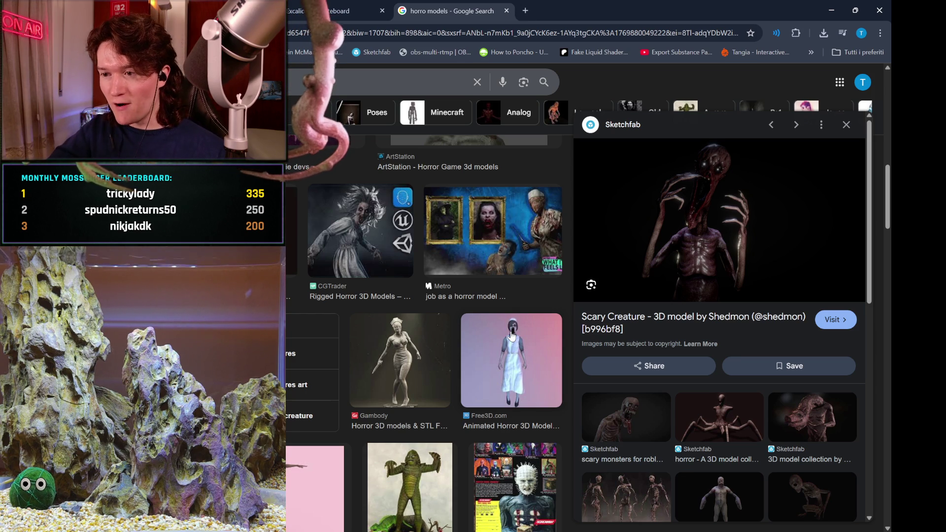
scroll(511, 335, "down", 2)
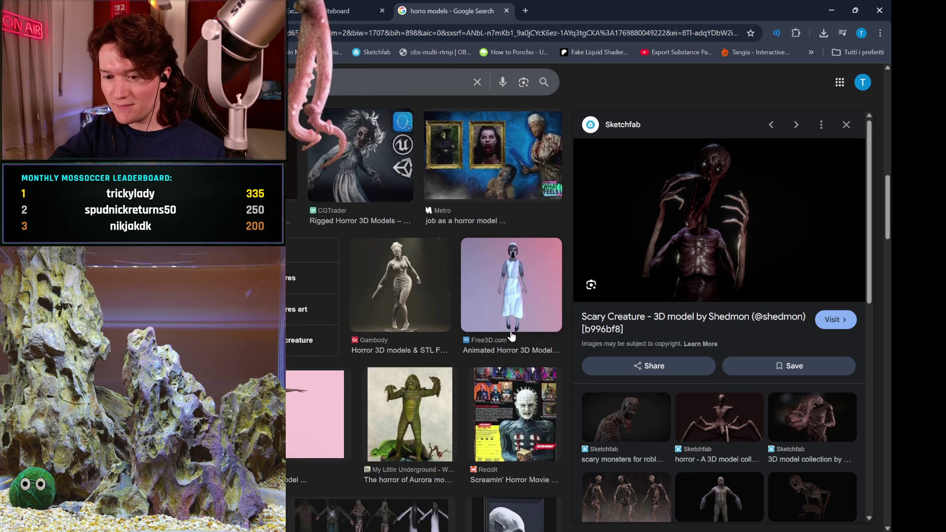
scroll(511, 336, "down", 2)
scroll(511, 335, "down", 2)
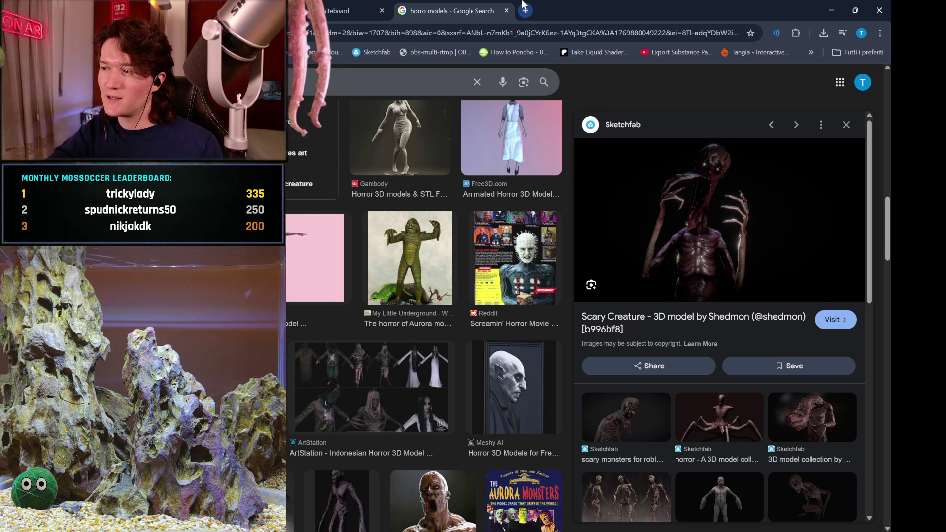
left_click(525, 10)
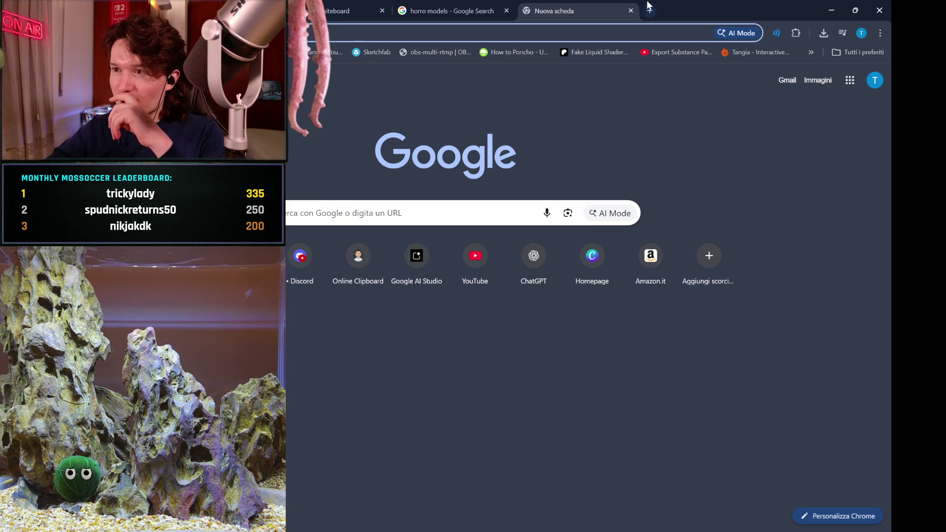
left_click(631, 11)
scroll(503, 386, "down", 3)
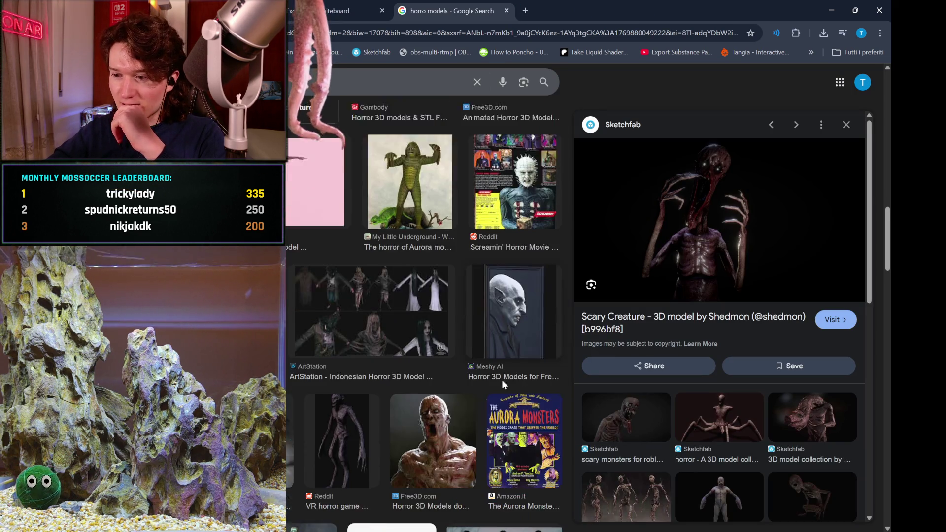
Scroll the 'horro models' image grid and preview CGTrader's Rigged Horror 3D Models result.
scroll(503, 386, "down", 2)
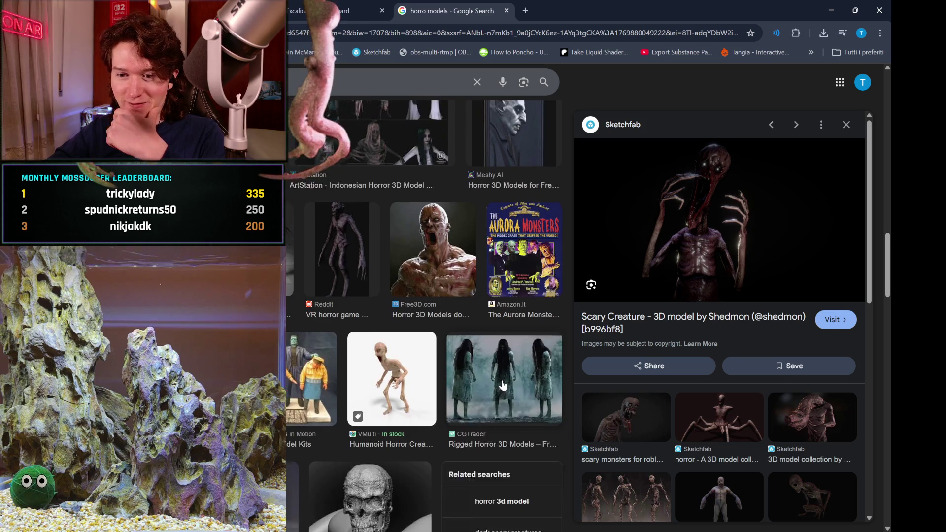
scroll(392, 364, "down", 6)
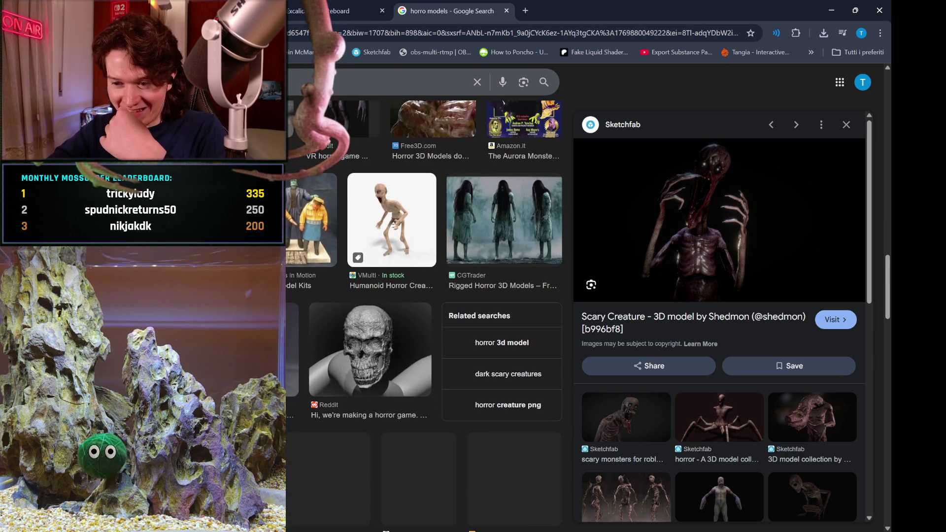
scroll(392, 364, "down", 4)
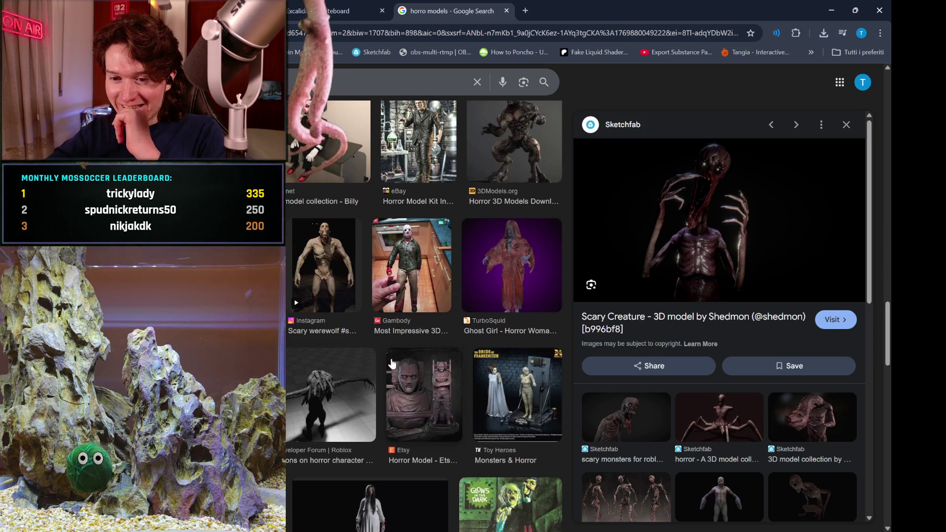
scroll(393, 364, "down", 2)
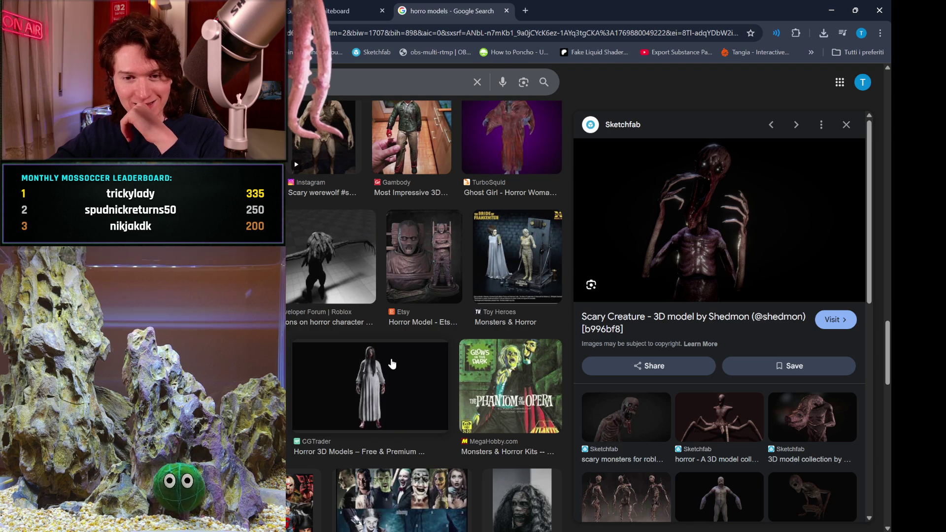
scroll(392, 364, "down", 2)
scroll(393, 364, "down", 3)
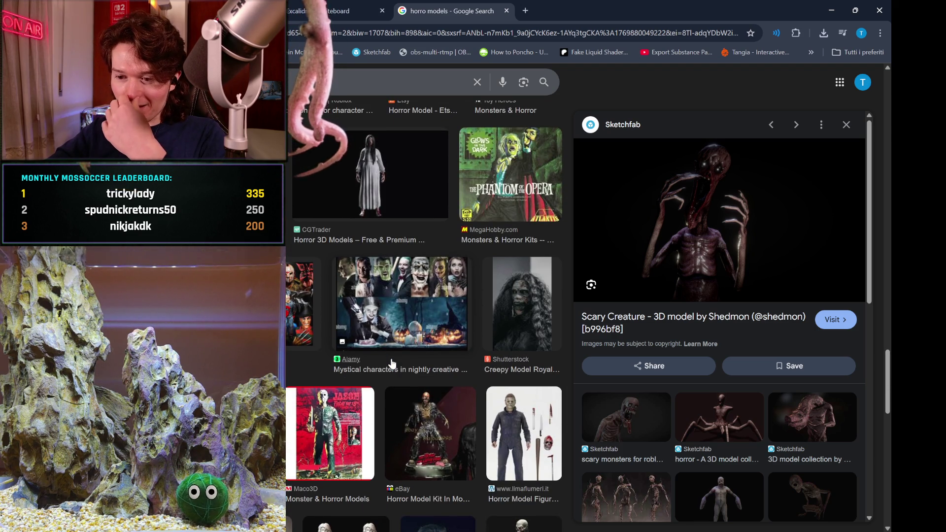
scroll(392, 364, "down", 3)
scroll(392, 364, "down", 2)
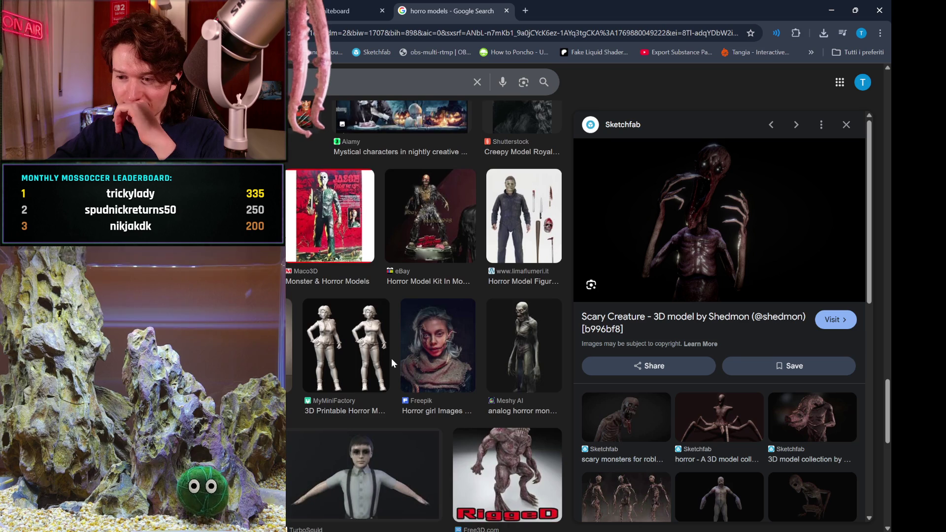
scroll(392, 363, "down", 2)
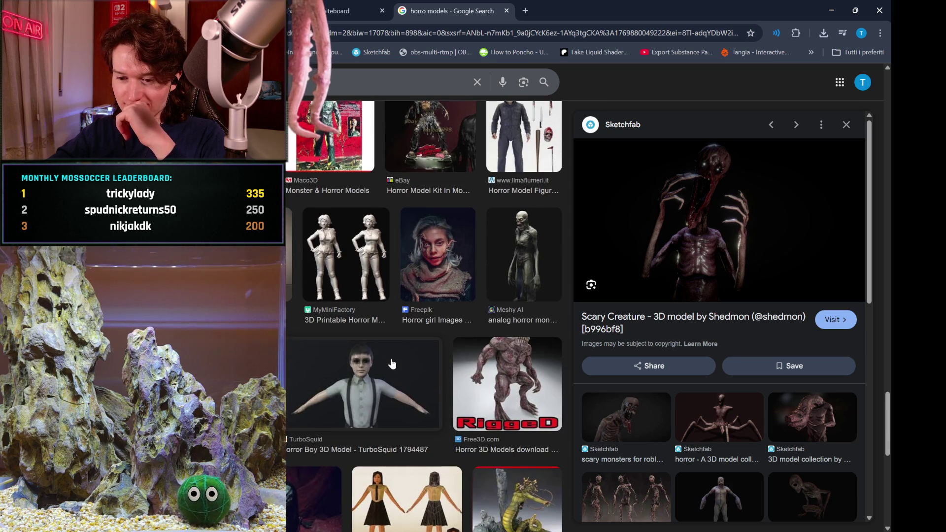
scroll(392, 364, "down", 2)
scroll(393, 364, "down", 2)
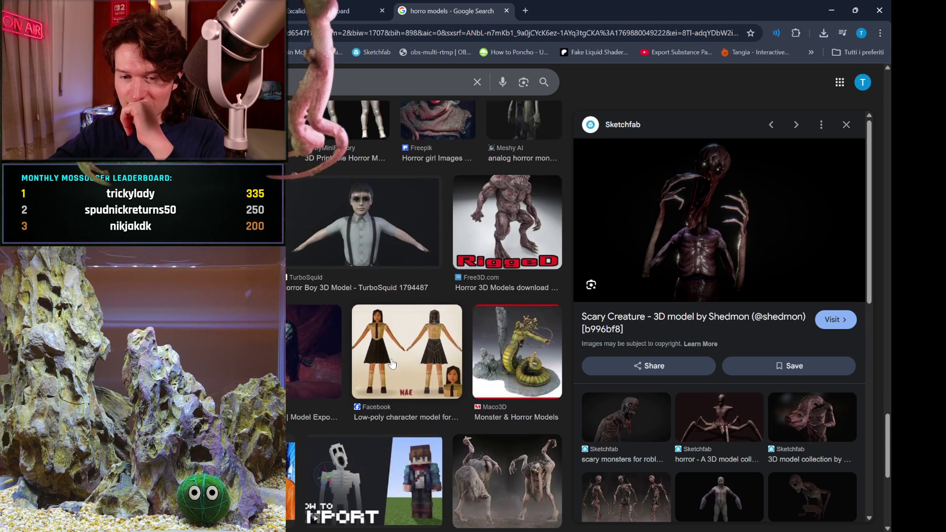
scroll(393, 364, "down", 2)
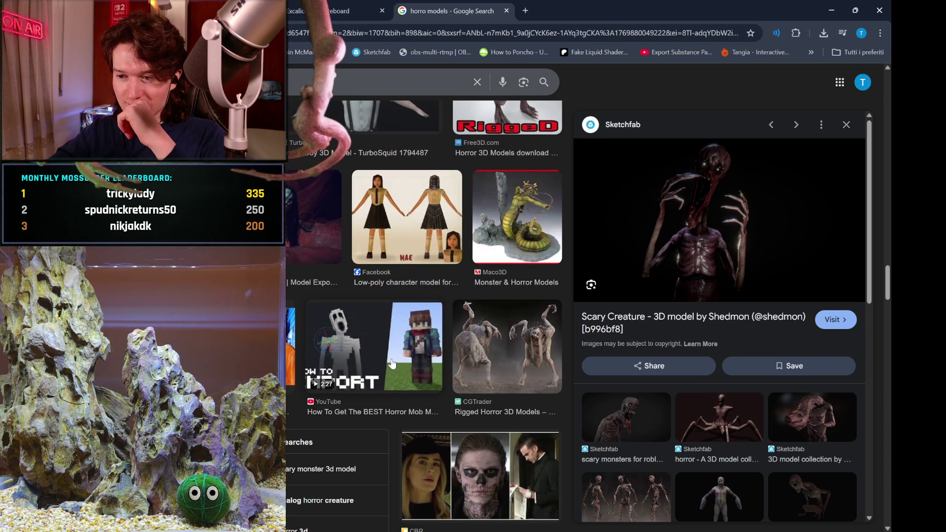
scroll(393, 364, "down", 2)
left_click(514, 286)
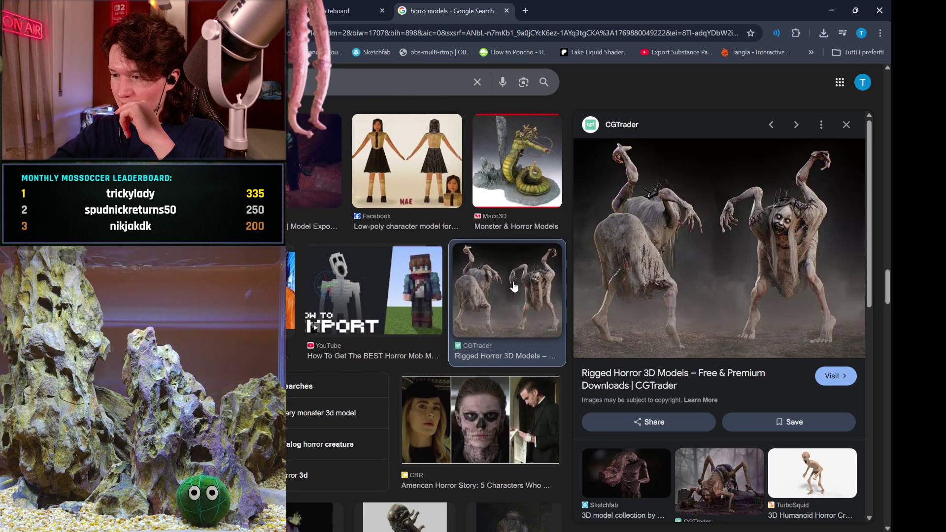
Scroll the CGTrader preview, then start a new query in the Google search box.
scroll(514, 287, "down", 2)
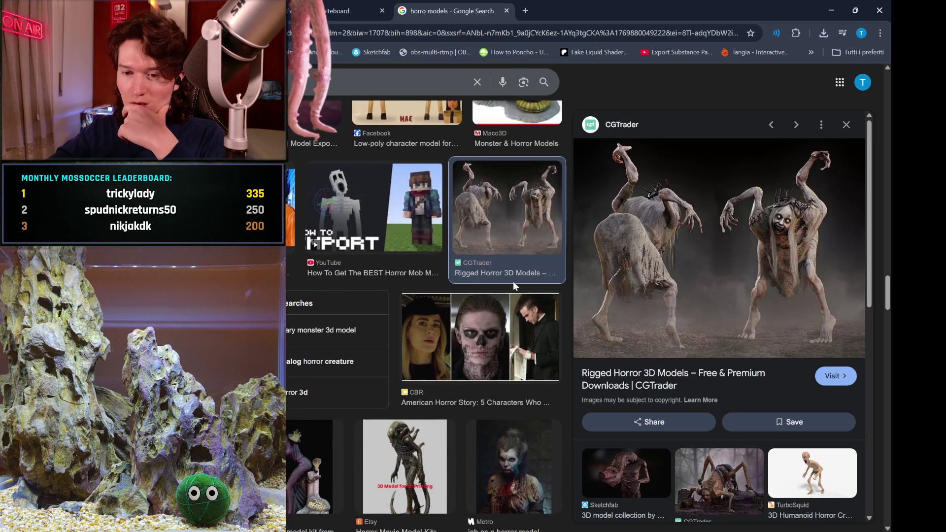
scroll(513, 282, "down", 4)
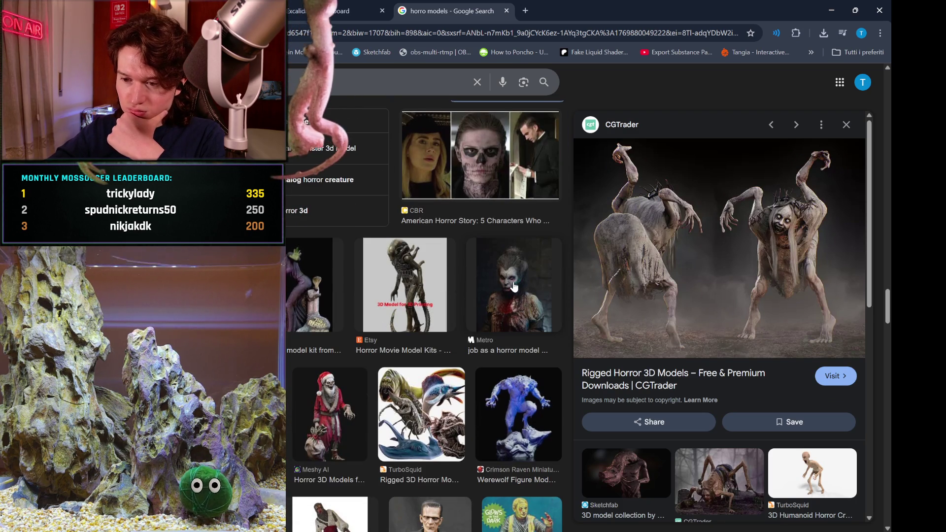
scroll(515, 287, "down", 4)
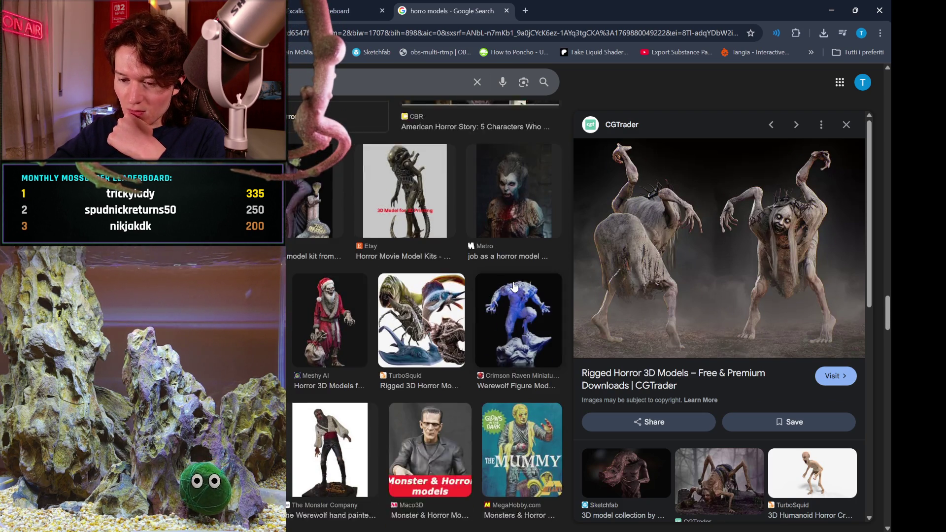
scroll(514, 287, "down", 2)
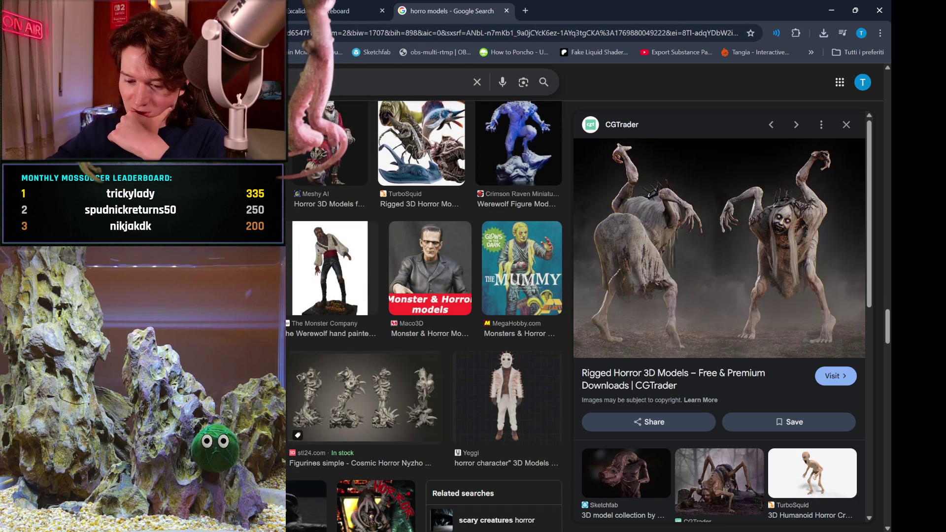
left_click(375, 82)
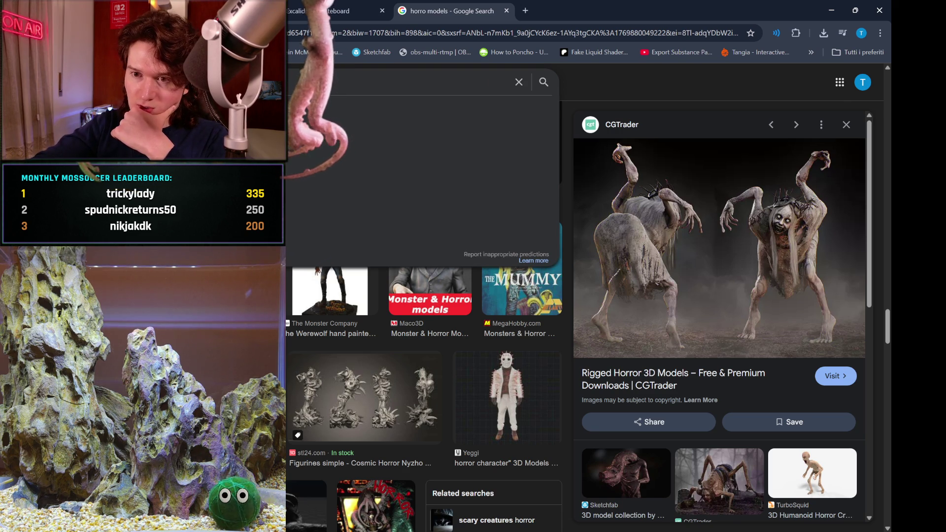
Run the 'monster models' image search and scroll through the results.
key("Return")
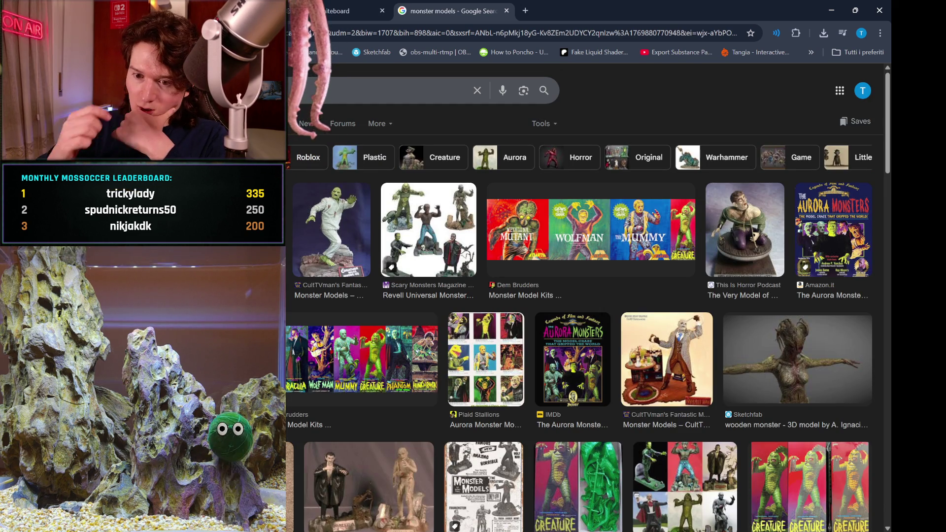
scroll(315, 229, "down", 3)
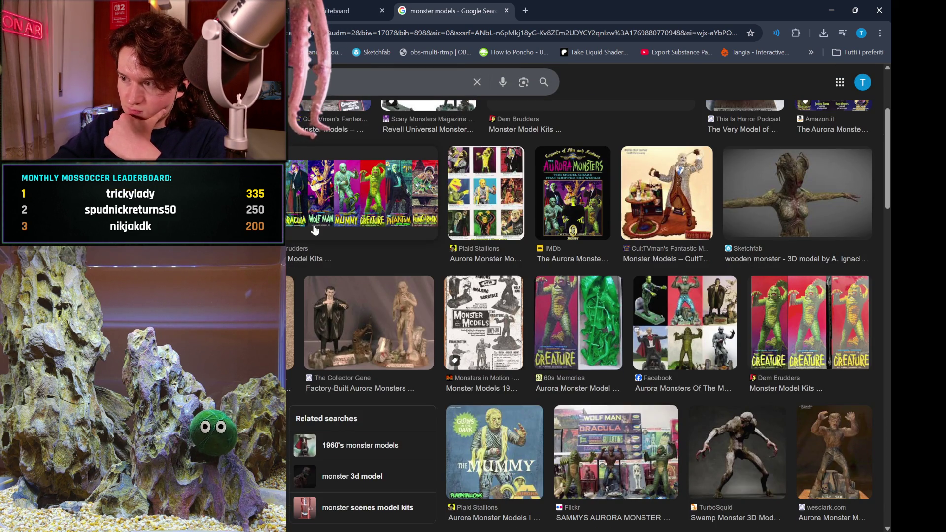
scroll(315, 230, "down", 2)
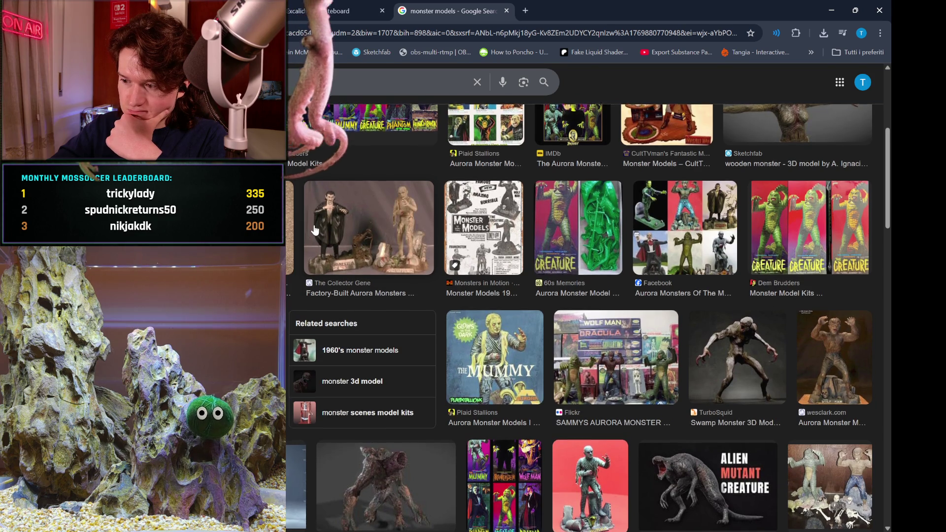
scroll(314, 229, "down", 5)
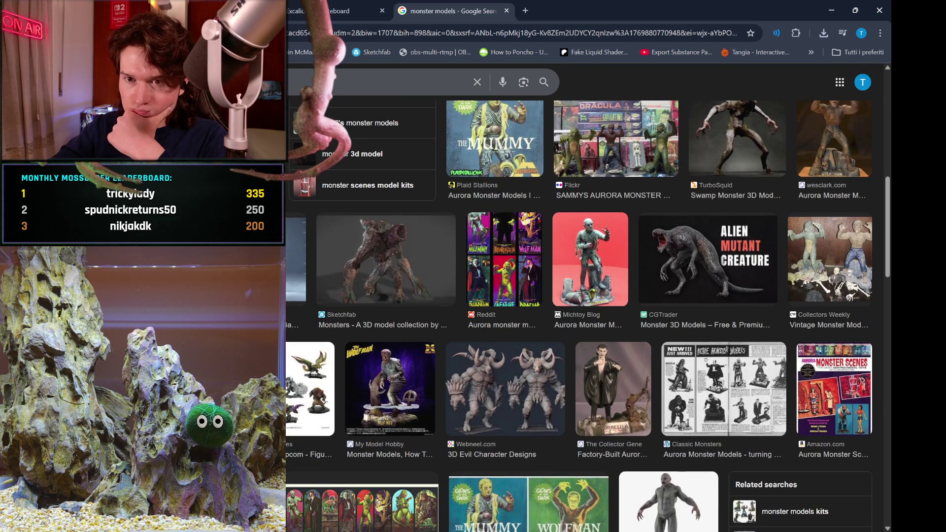
left_click(345, 82)
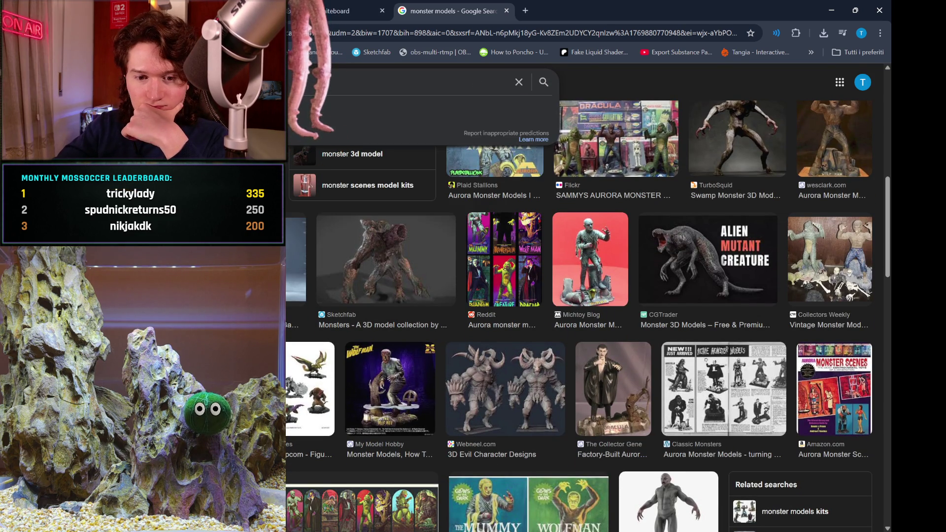
Search images for 'horror monster models' and preview the Headshell Monster low-poly model.
key("Return")
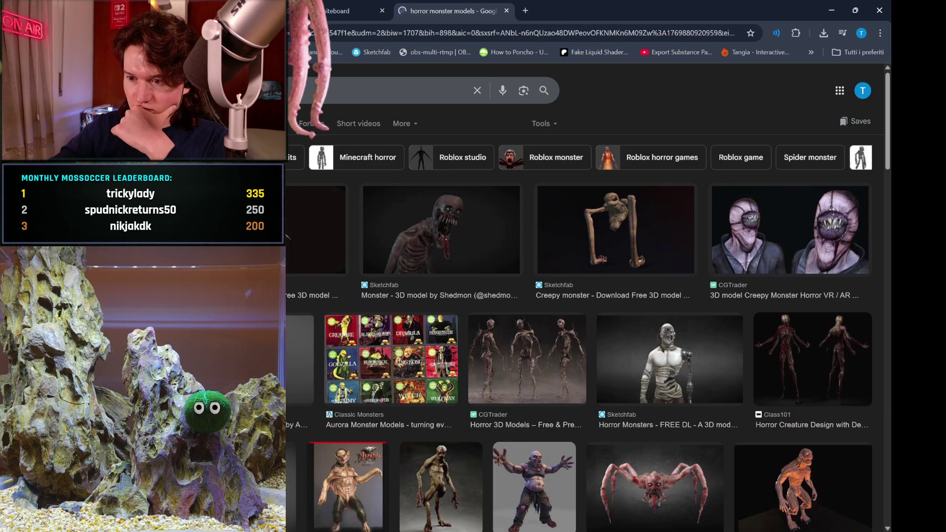
scroll(585, 296, "down", 3)
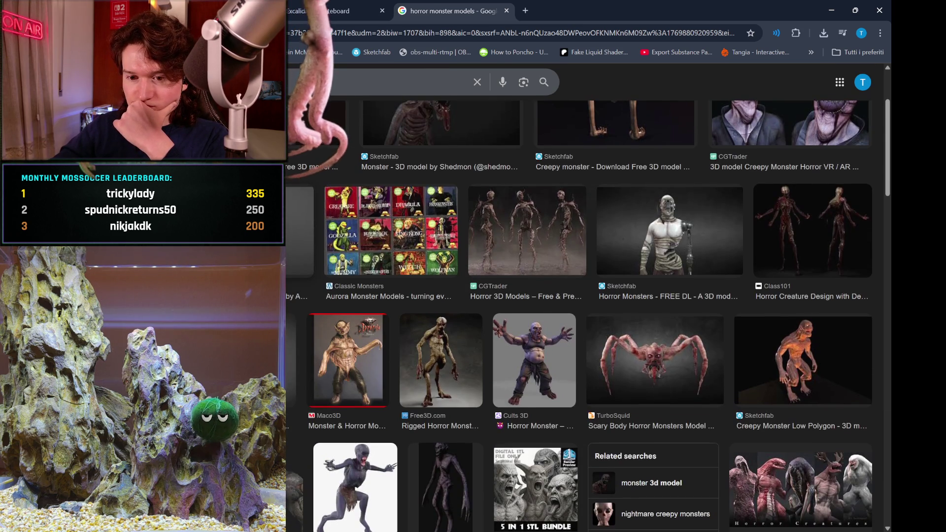
scroll(584, 296, "down", 2)
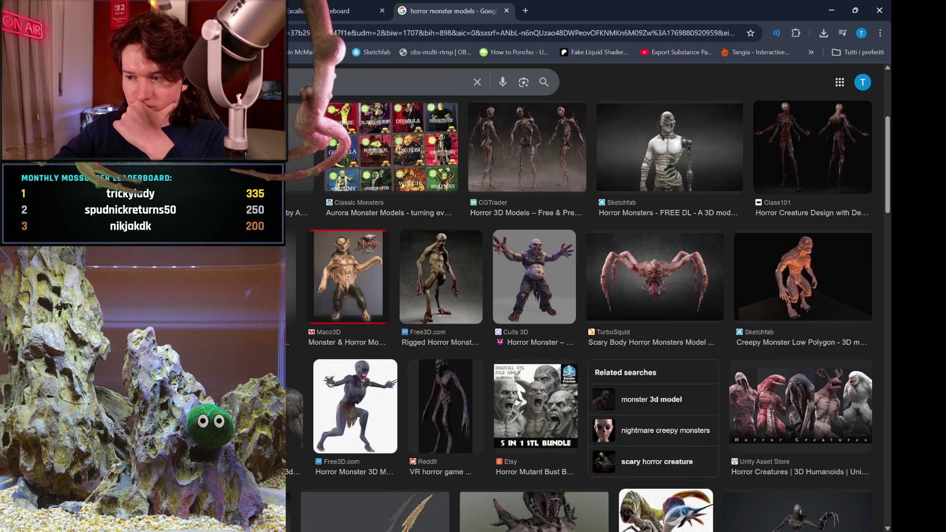
scroll(584, 296, "down", 2)
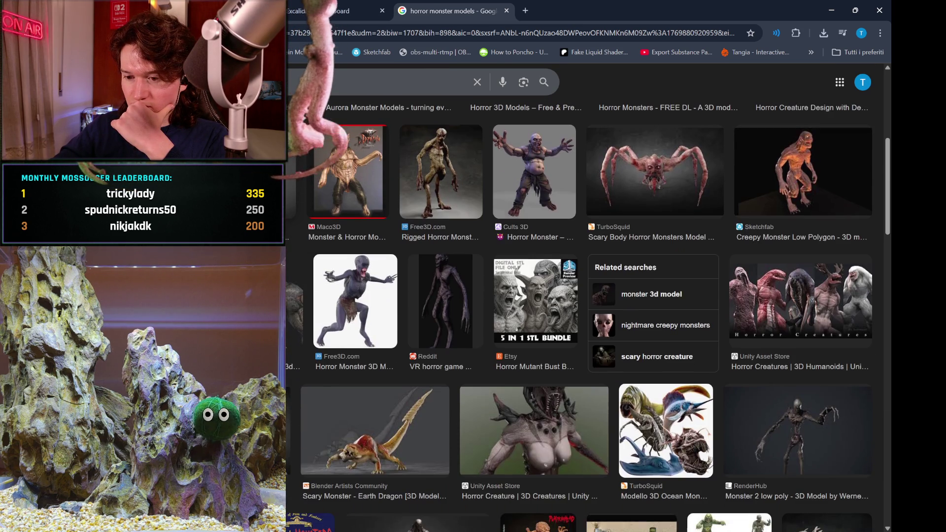
scroll(584, 296, "down", 1)
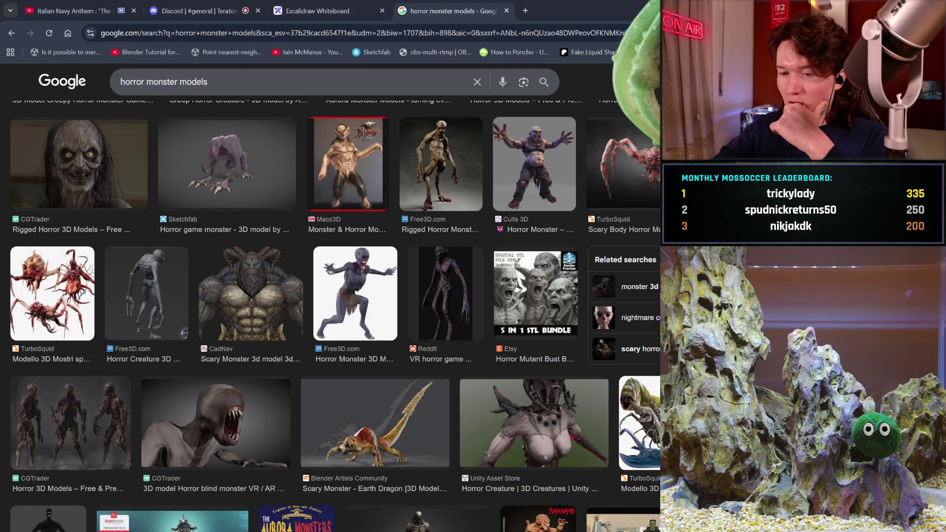
scroll(554, 280, "down", 1)
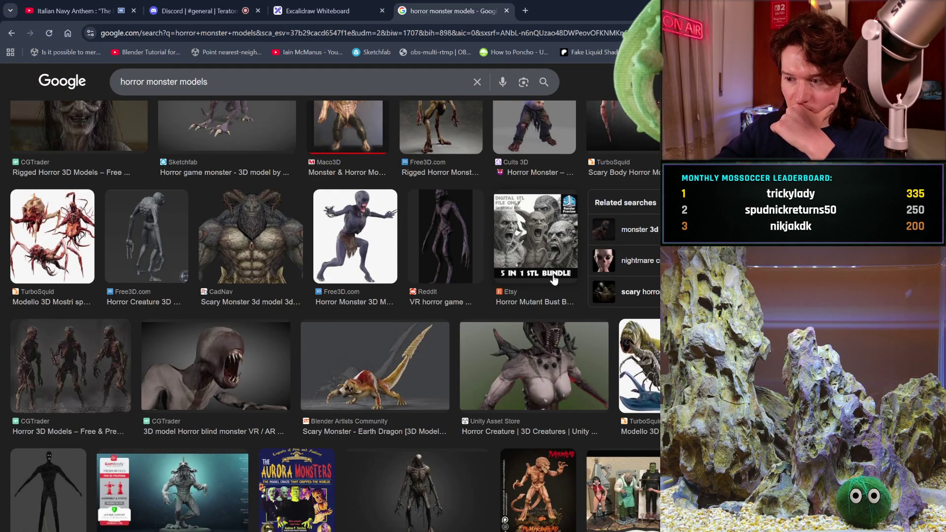
scroll(554, 280, "down", 1)
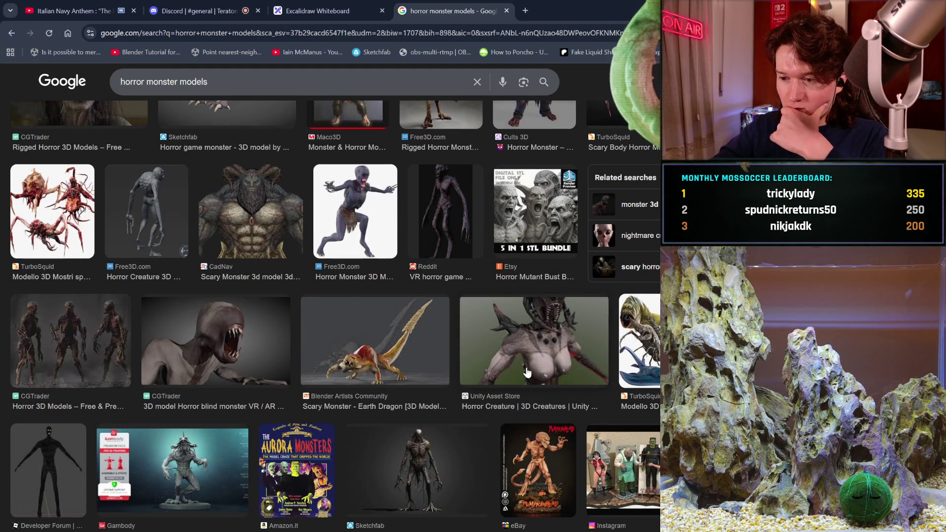
scroll(610, 344, "down", 2)
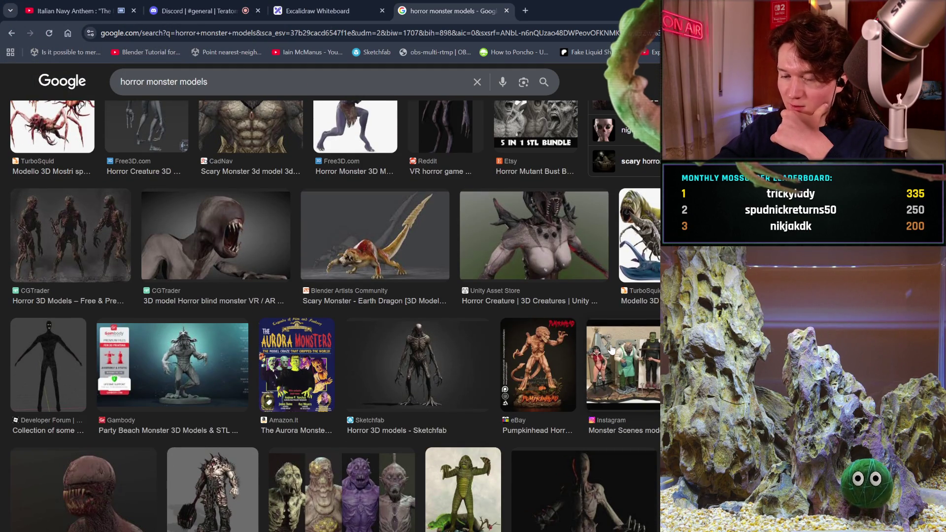
scroll(611, 344, "down", 1)
scroll(611, 349, "down", 2)
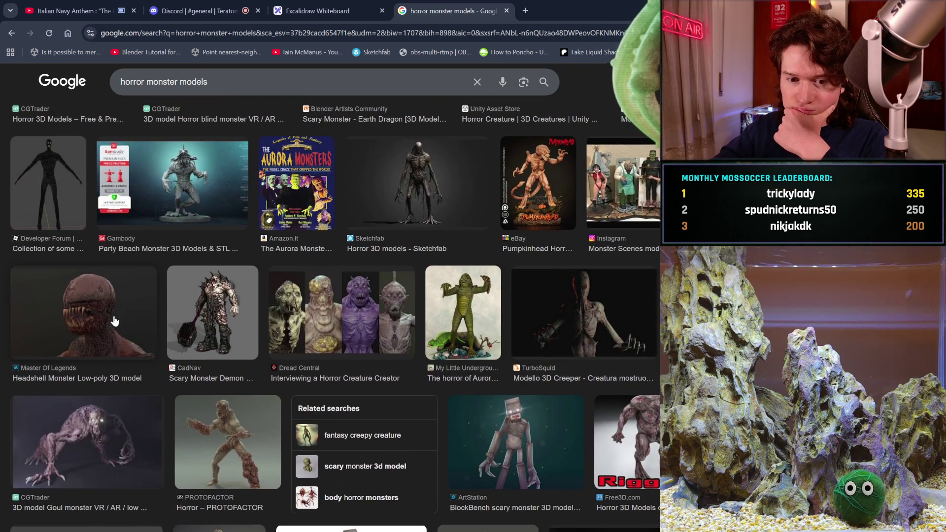
left_click(115, 321)
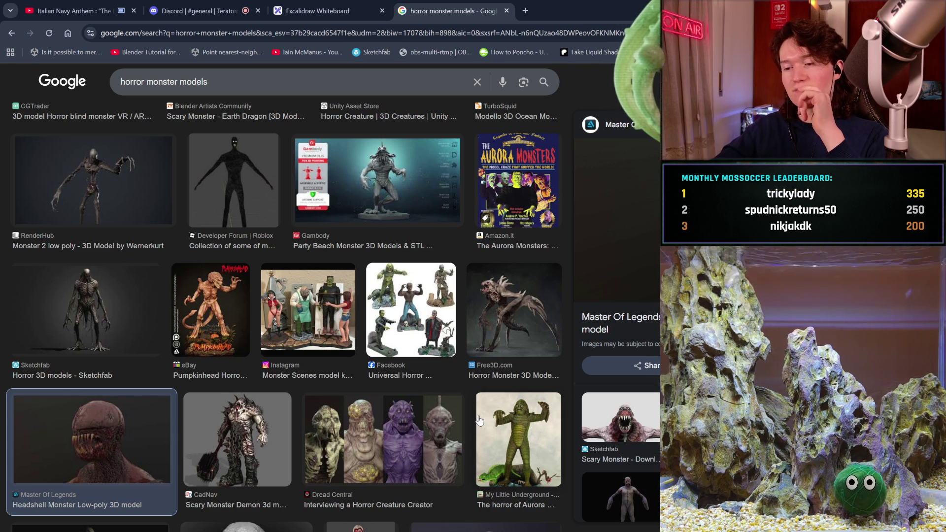
Preview the TurboSquid Creeper, Reddit horror skull, and 3DModels.org horror monster images.
scroll(478, 420, "down", 1)
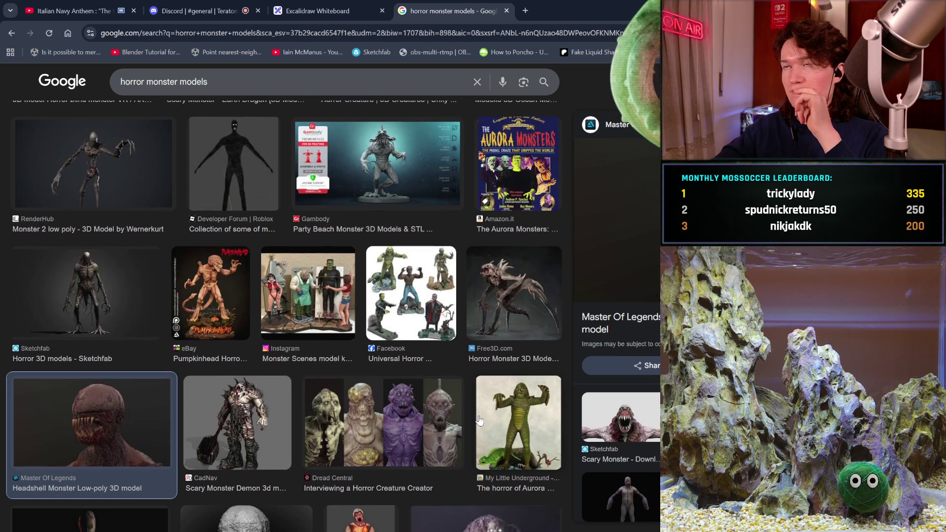
scroll(478, 420, "down", 2)
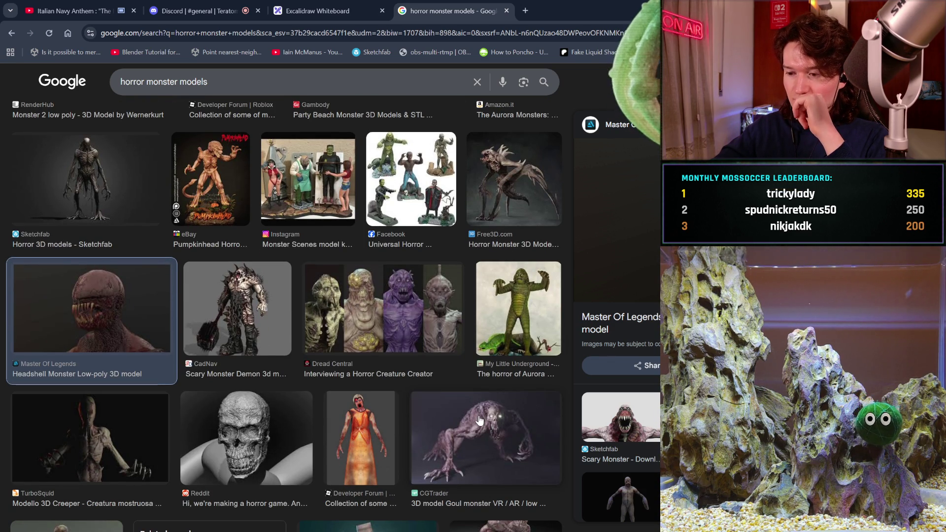
scroll(479, 420, "down", 3)
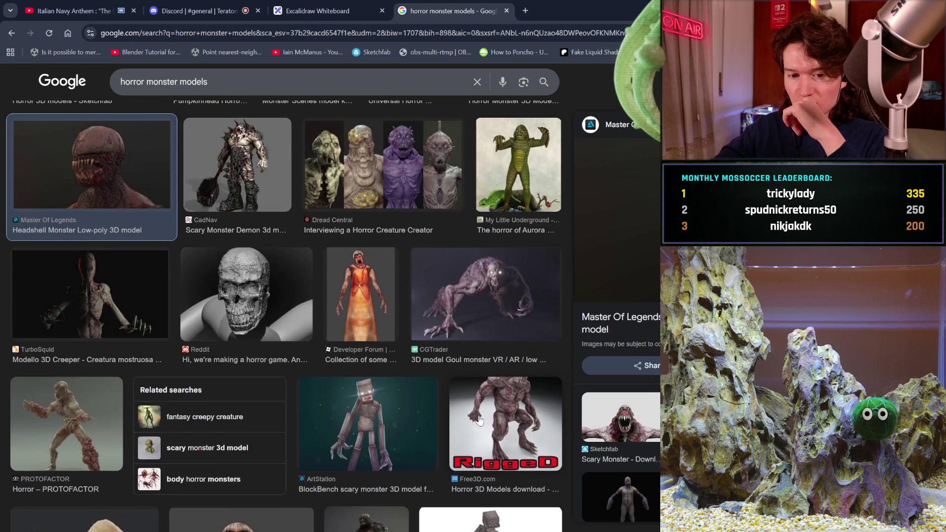
scroll(479, 420, "down", 1)
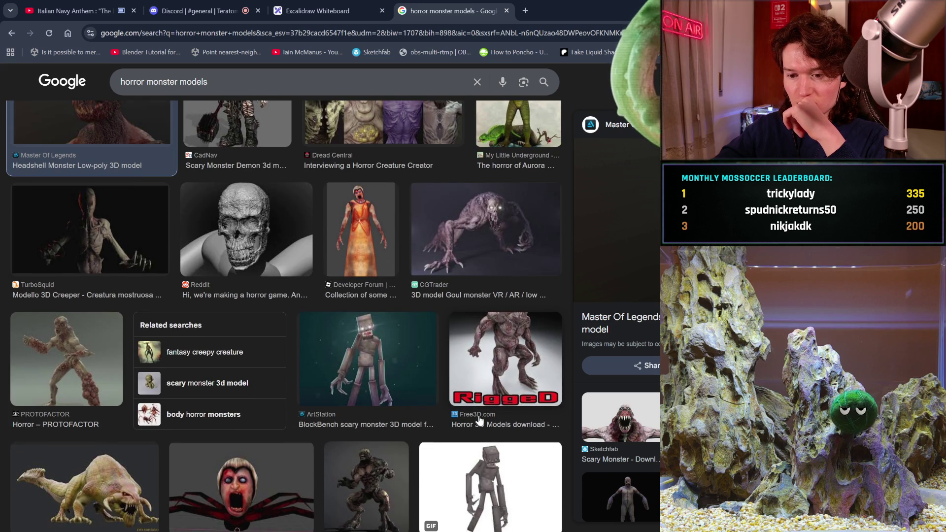
scroll(479, 420, "down", 1)
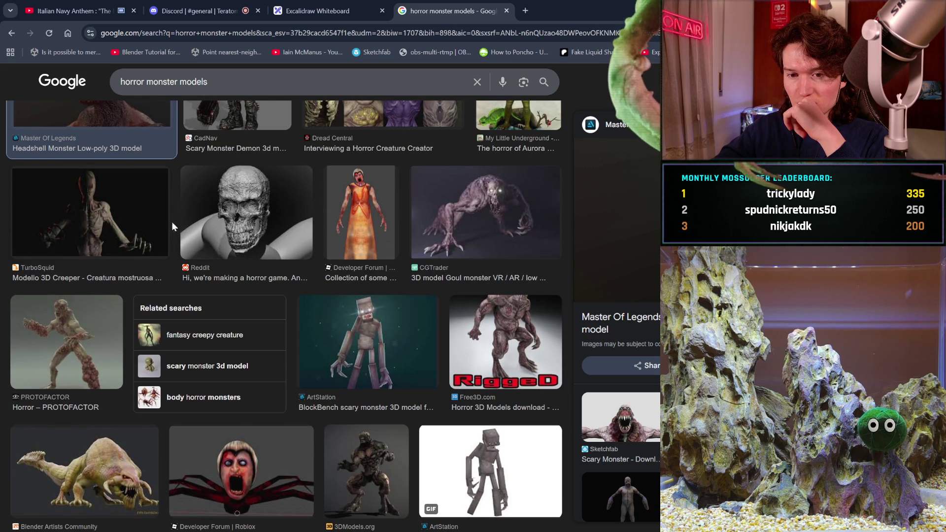
left_click(150, 222)
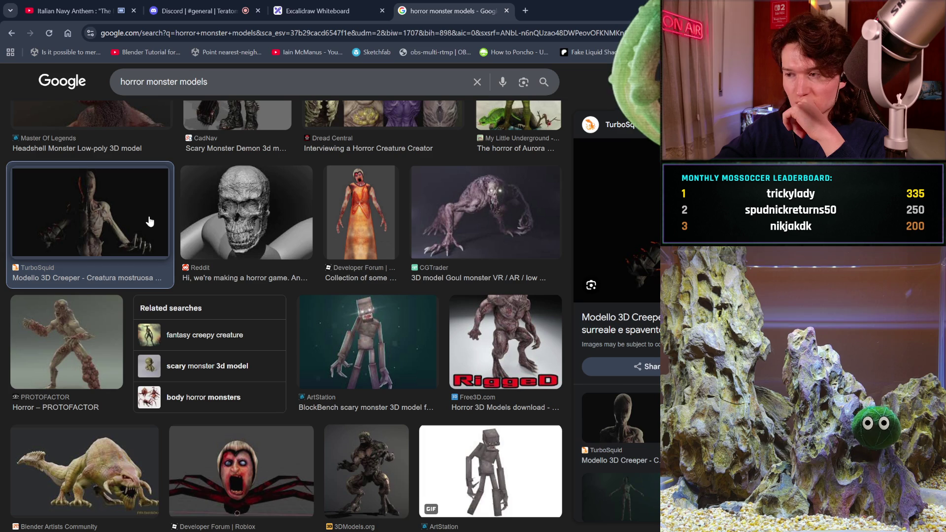
left_click(282, 247)
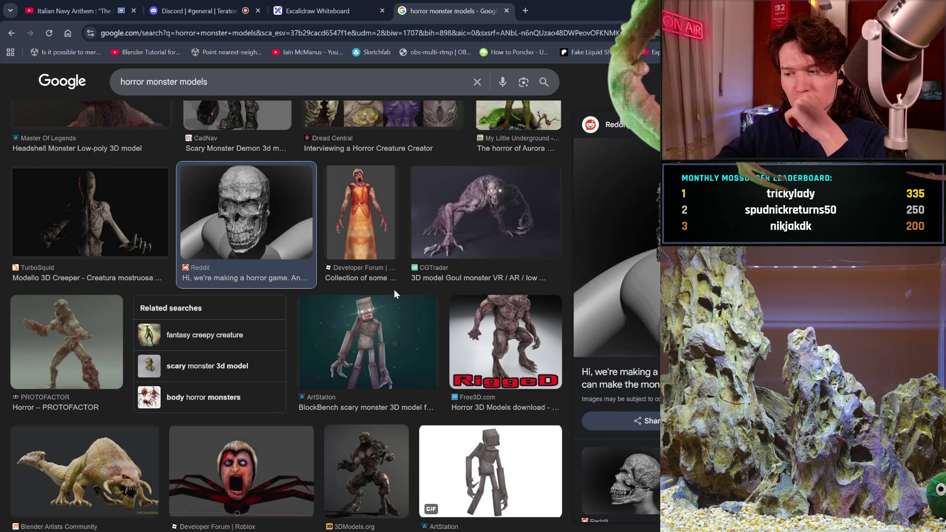
scroll(395, 290, "down", 3)
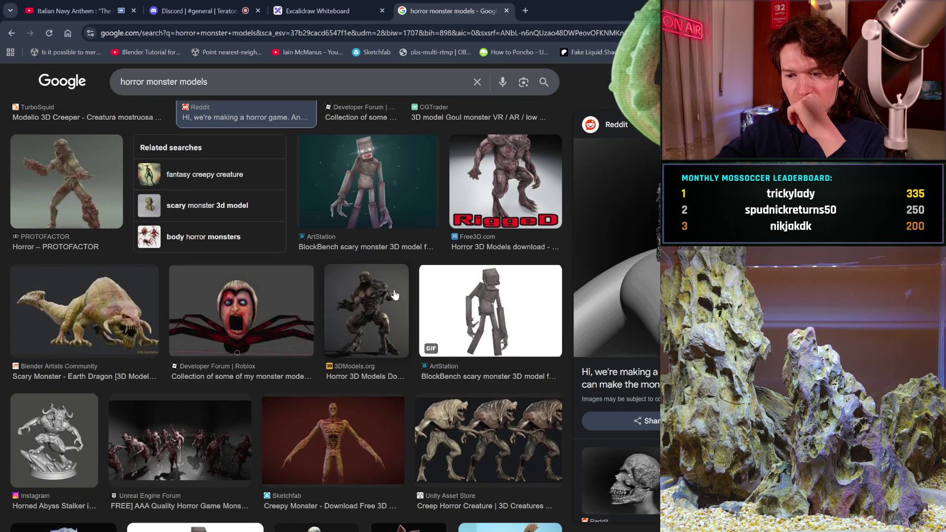
scroll(395, 294, "down", 2)
left_click(365, 217)
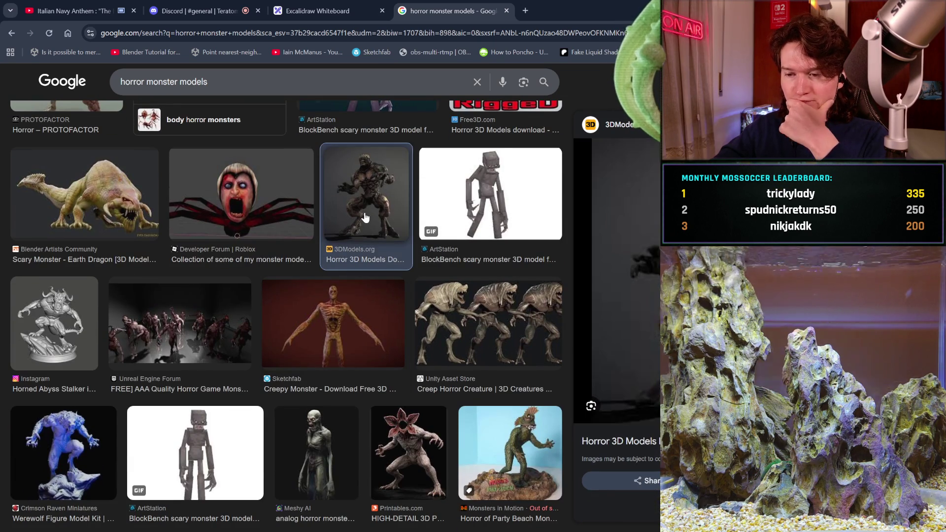
Scroll down the results and preview the 3DOcean horror monster image.
scroll(407, 345, "down", 2)
scroll(408, 349, "down", 1)
scroll(407, 350, "down", 2)
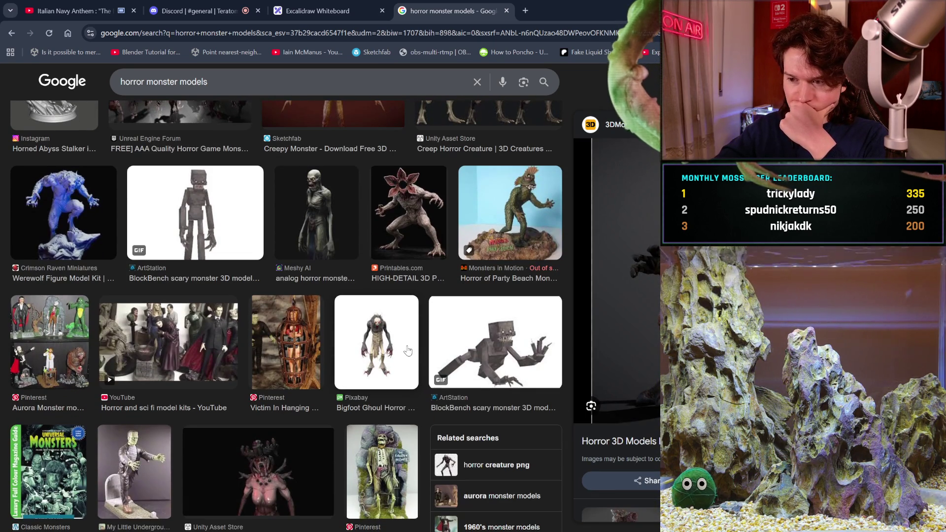
scroll(408, 350, "down", 2)
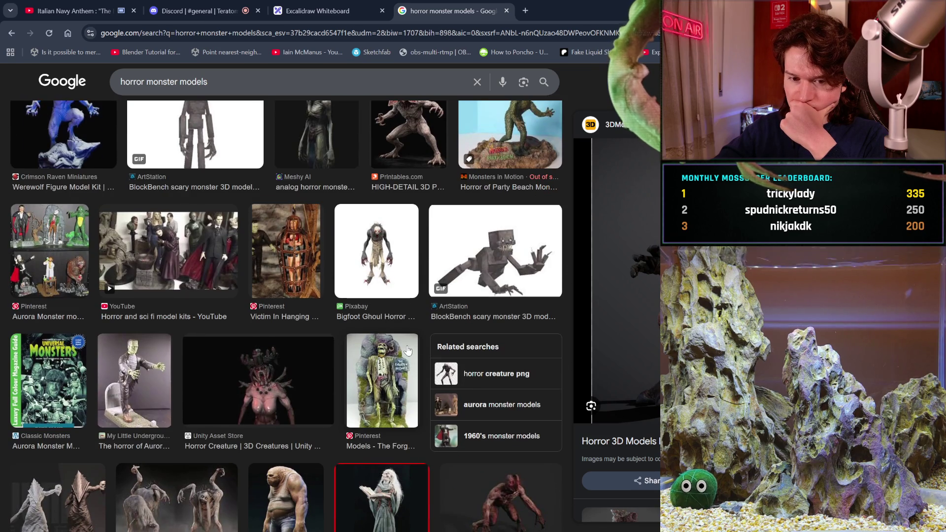
scroll(407, 350, "down", 2)
scroll(293, 430, "down", 6)
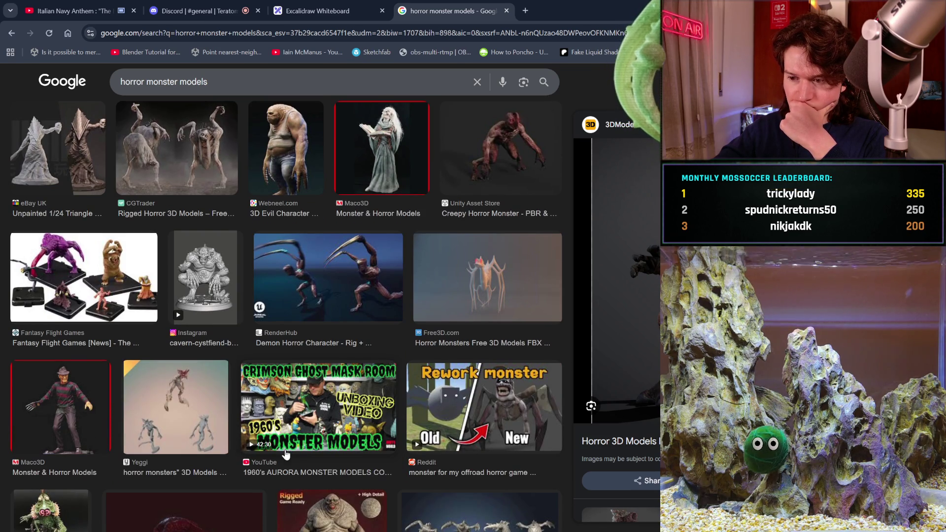
scroll(286, 454, "down", 2)
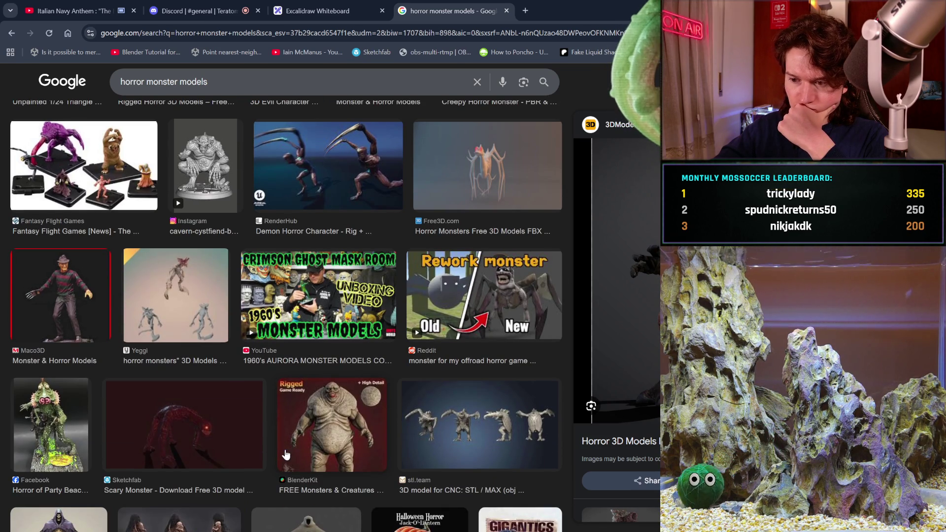
scroll(286, 454, "down", 4)
scroll(286, 455, "down", 3)
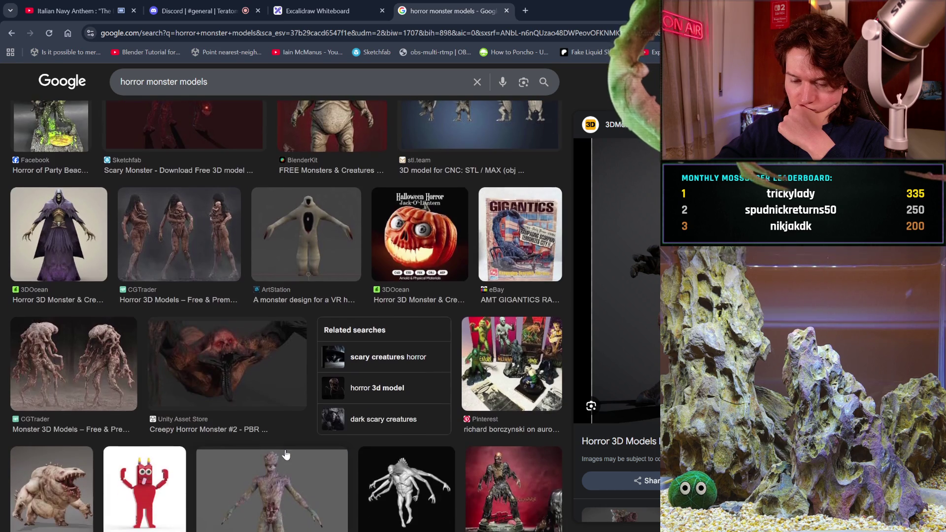
scroll(286, 454, "down", 3)
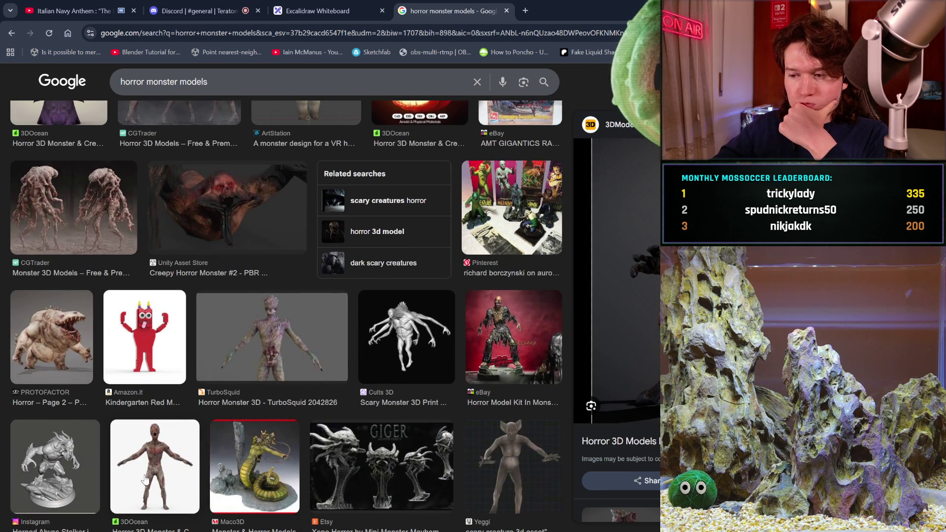
left_click(145, 479)
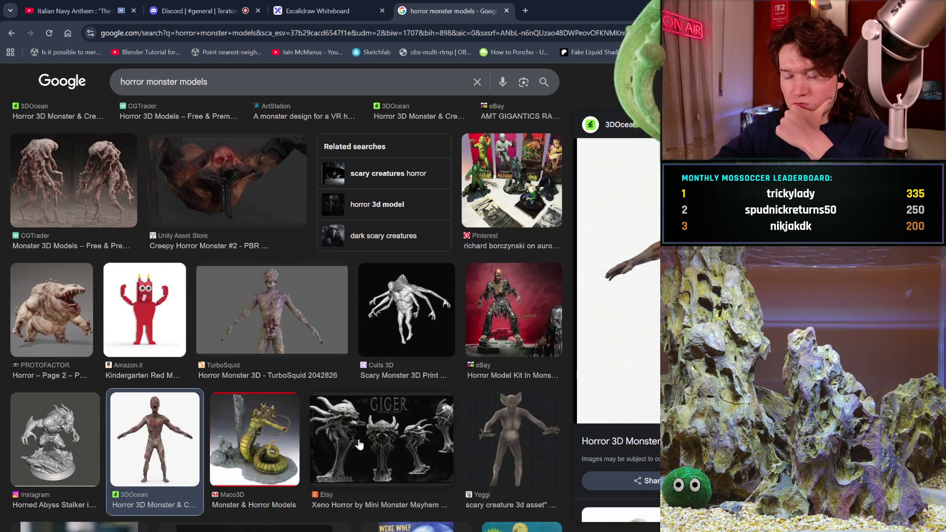
Preview the itch.io clown, Free3D, and 3DExport horror model images, ending on Free3D.
scroll(359, 443, "down", 4)
scroll(359, 439, "down", 3)
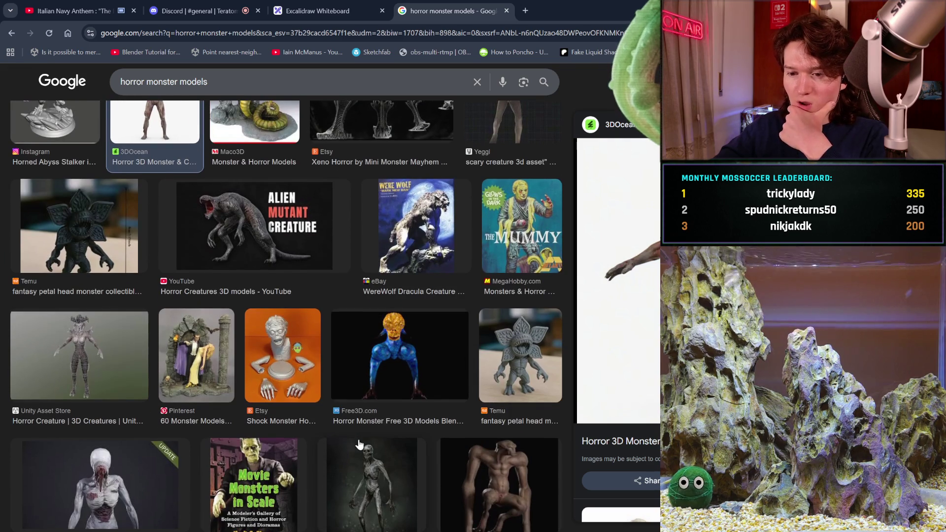
scroll(359, 444, "down", 2)
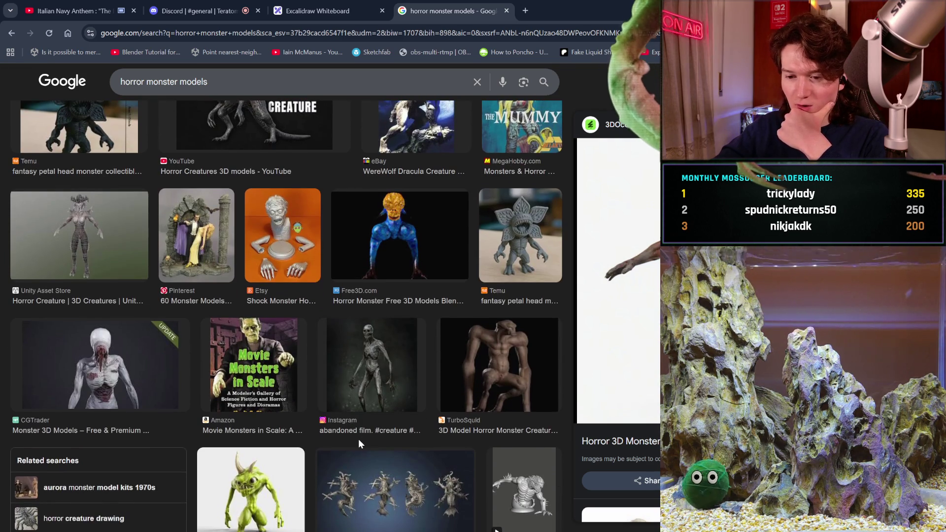
scroll(358, 444, "down", 2)
scroll(359, 444, "down", 2)
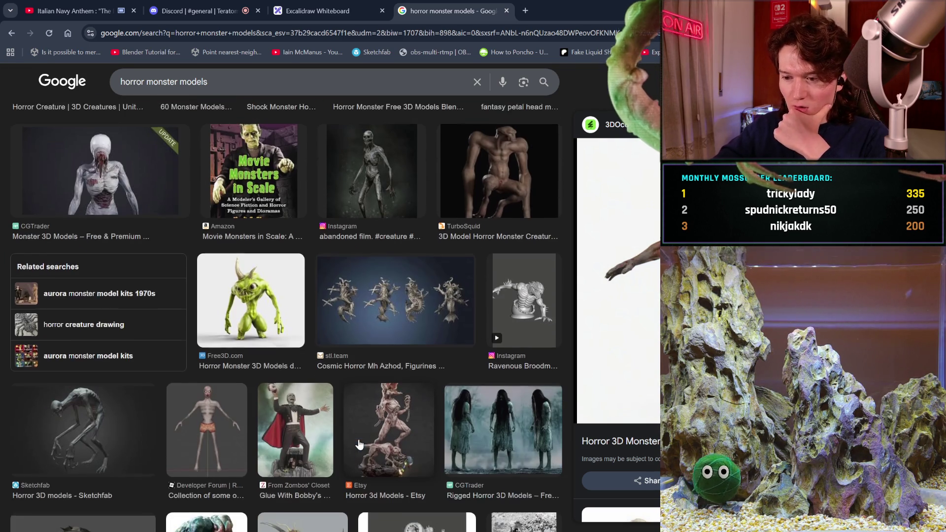
scroll(359, 445, "down", 2)
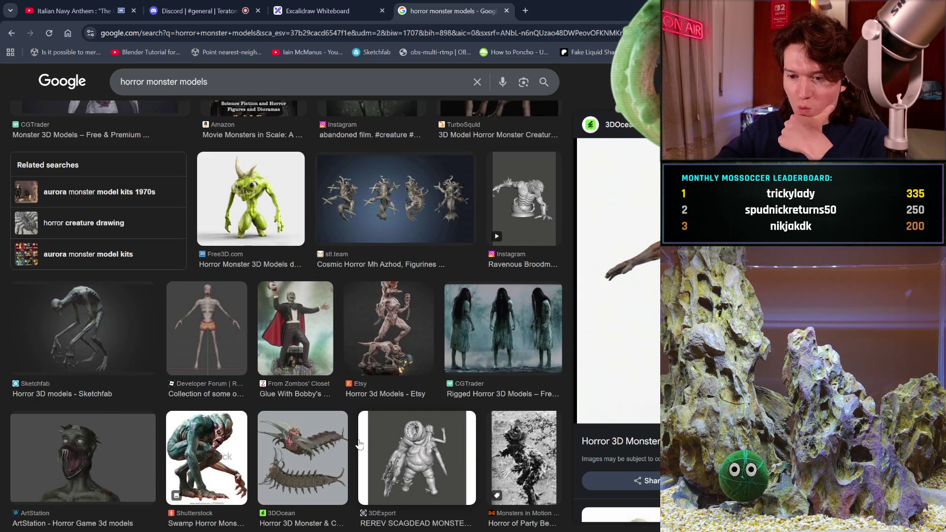
scroll(359, 444, "down", 3)
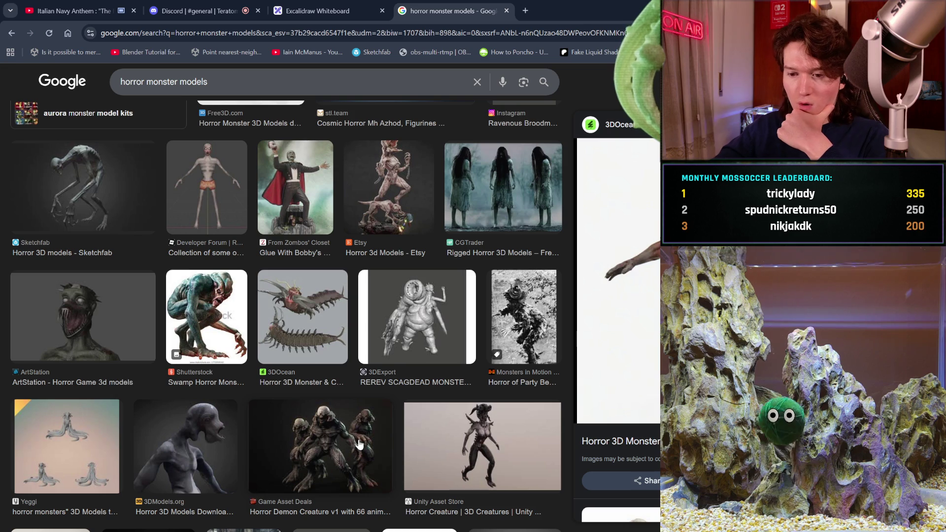
scroll(359, 443, "down", 2)
scroll(359, 444, "down", 2)
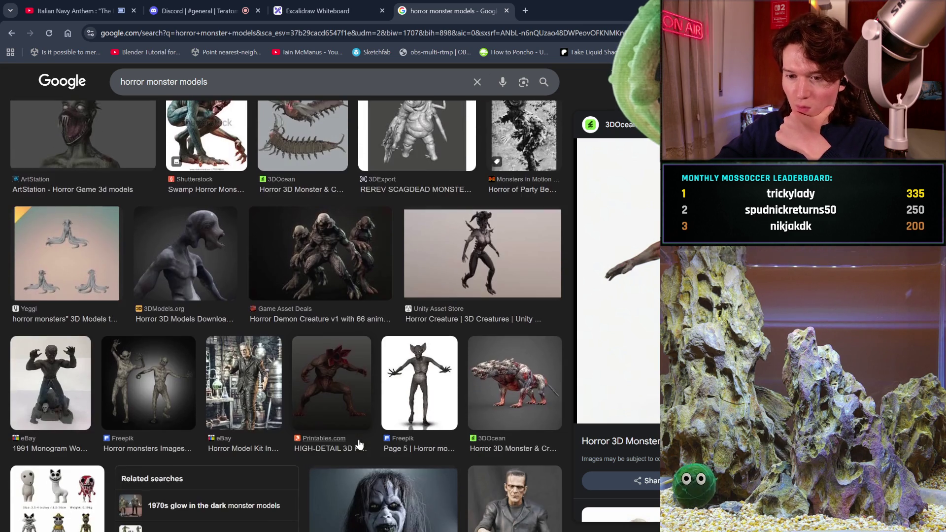
scroll(359, 443, "down", 3)
scroll(359, 444, "down", 1)
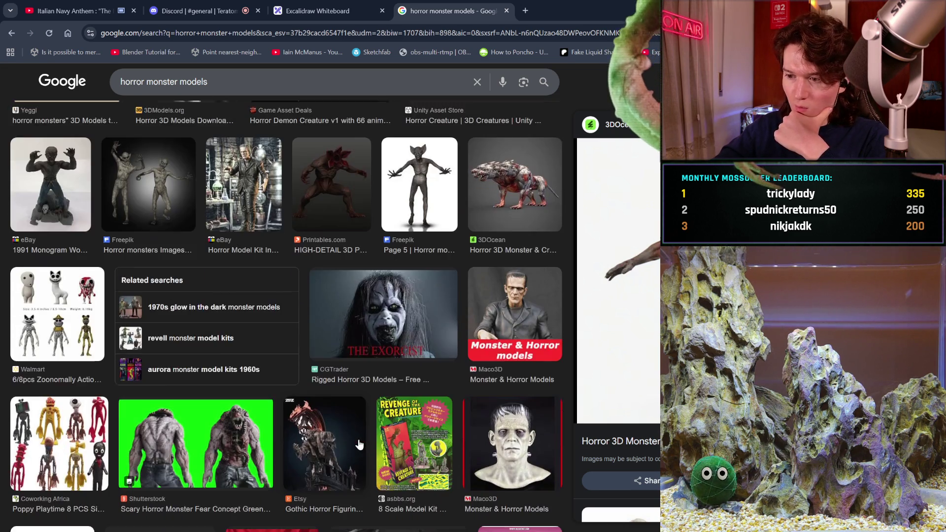
scroll(359, 444, "down", 3)
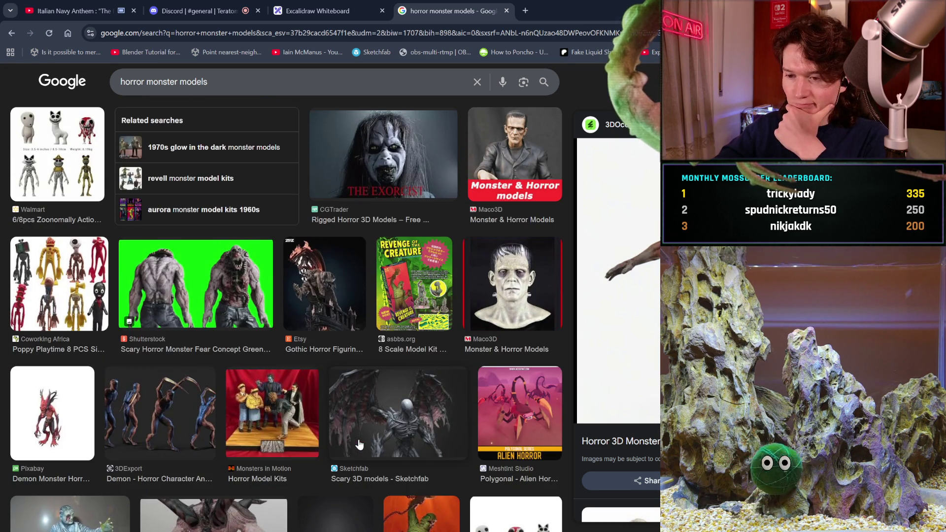
scroll(360, 445, "down", 3)
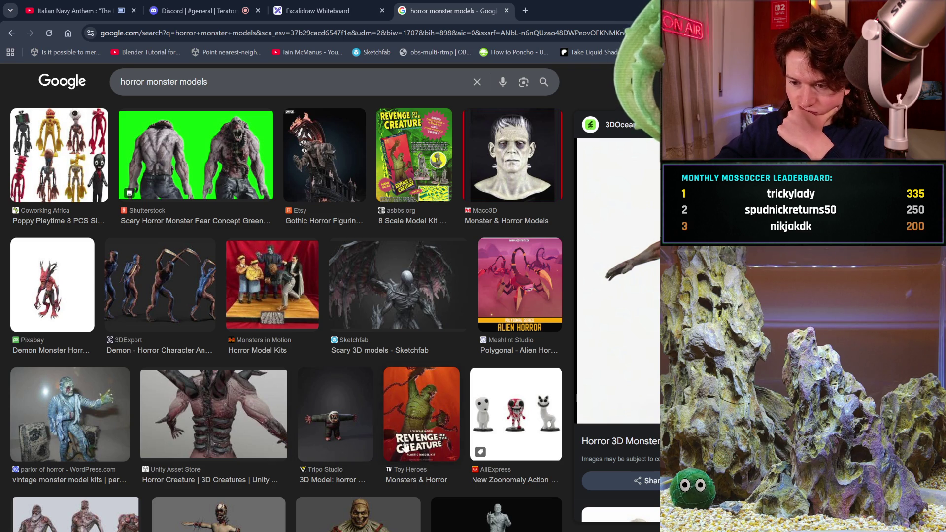
scroll(405, 446, "down", 3)
left_click(346, 387)
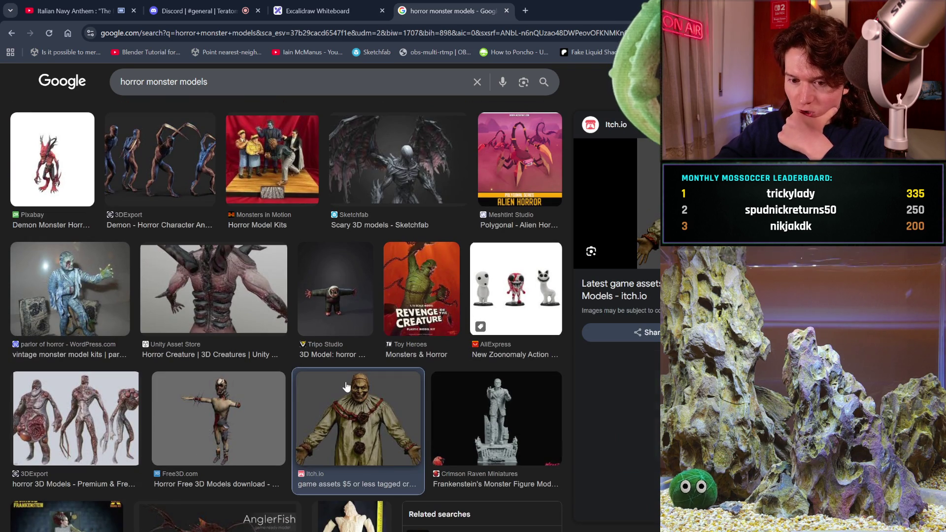
left_click(165, 415)
left_click(68, 432)
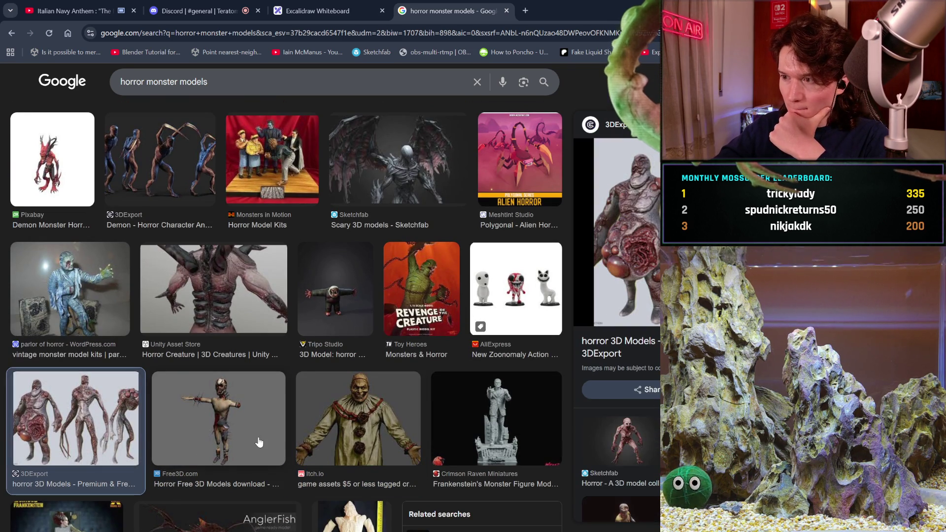
left_click(257, 444)
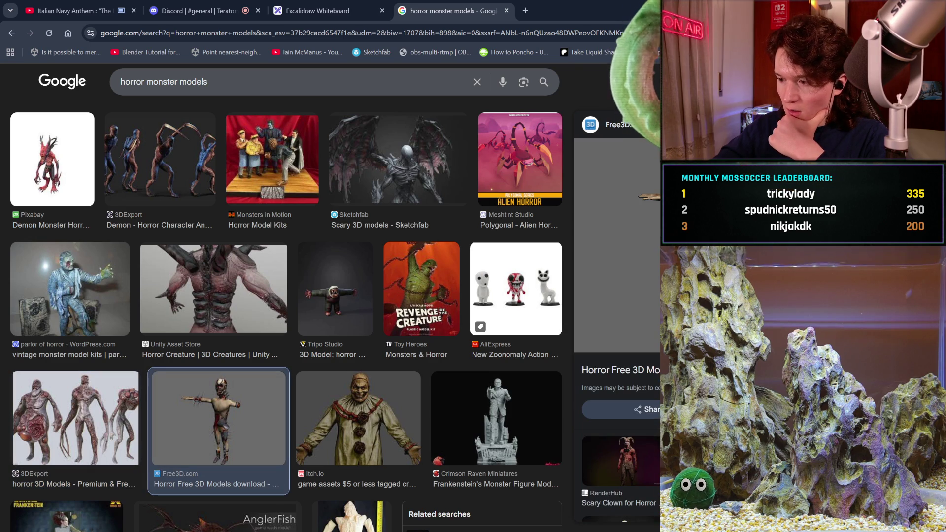
Scroll further and preview CGTrader's 'Rigged Horror 3D Models' result.
scroll(616, 295, "down", 5)
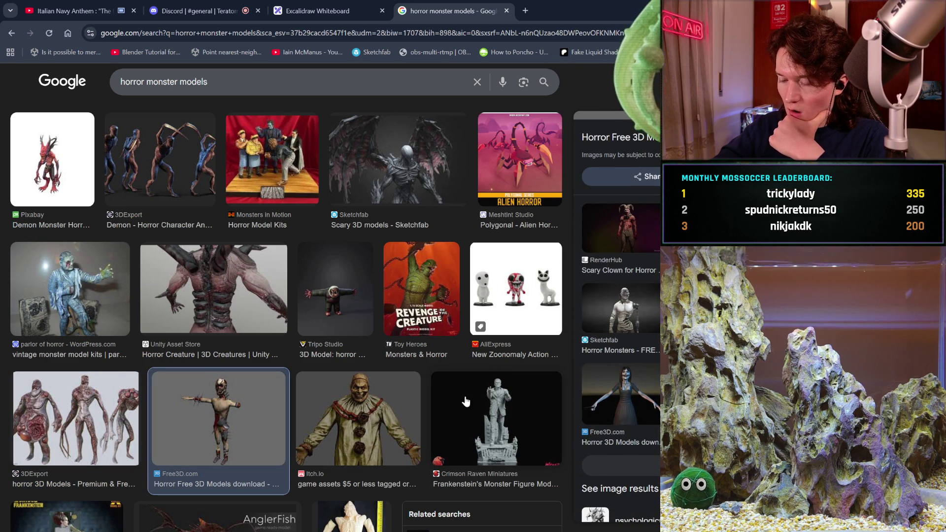
scroll(465, 402, "down", 4)
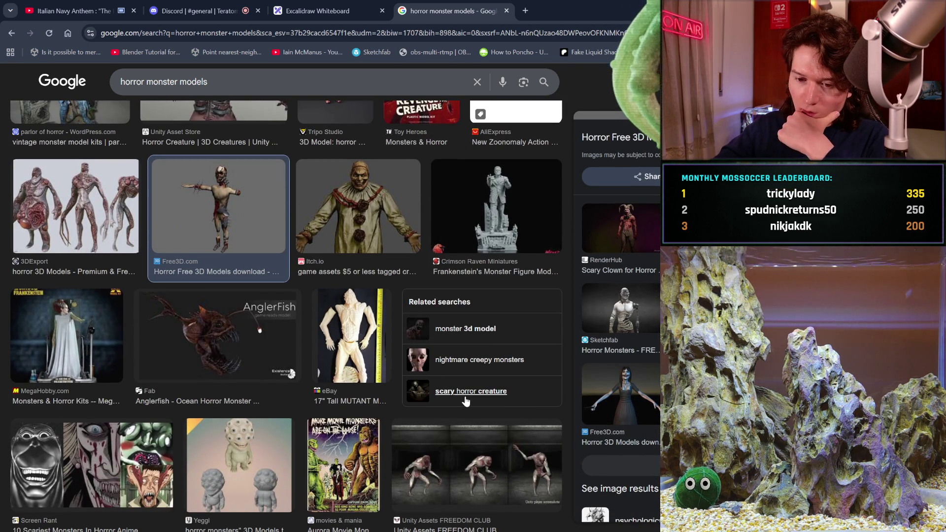
scroll(465, 402, "down", 3)
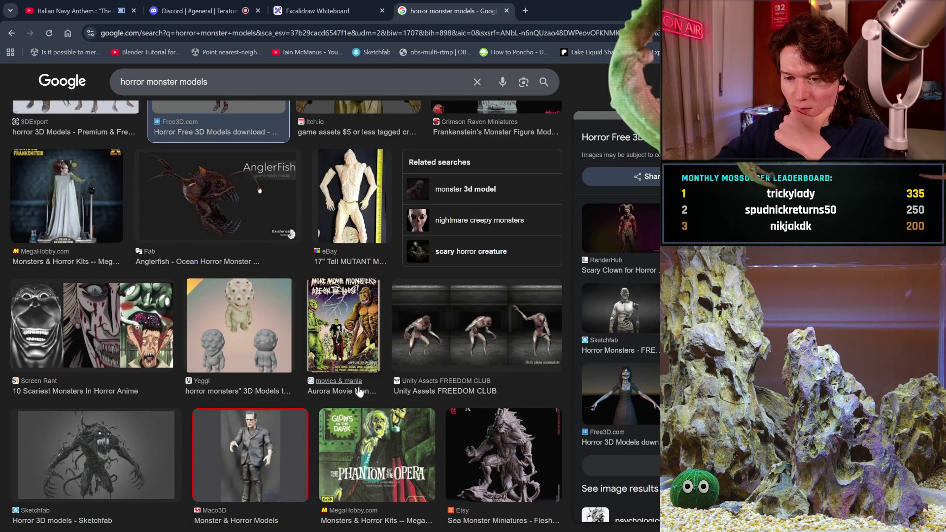
scroll(224, 377, "down", 4)
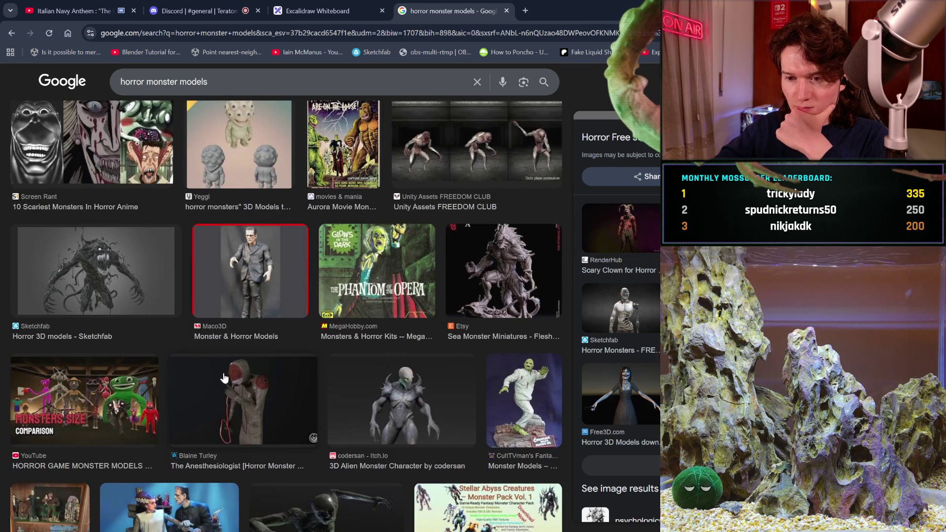
scroll(224, 378, "down", 2)
scroll(224, 378, "down", 1)
scroll(223, 378, "down", 2)
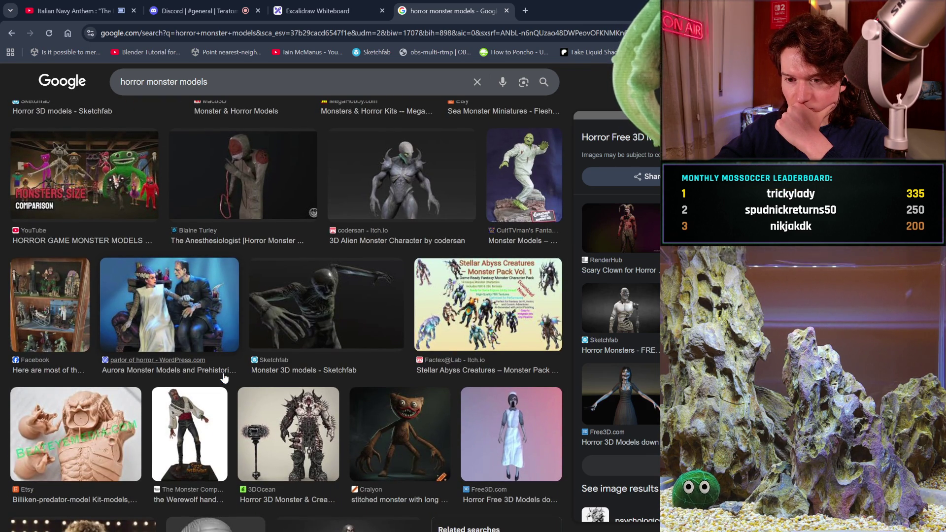
scroll(223, 378, "down", 3)
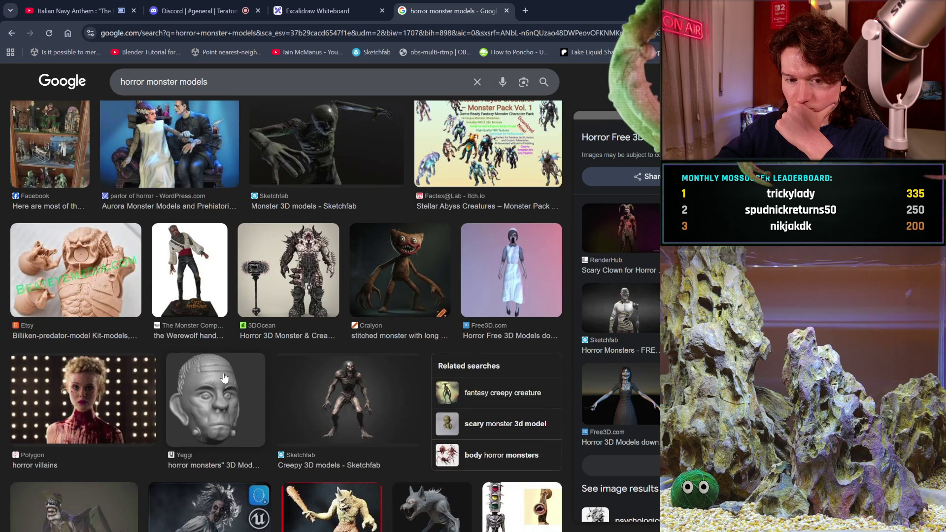
scroll(223, 377, "down", 4)
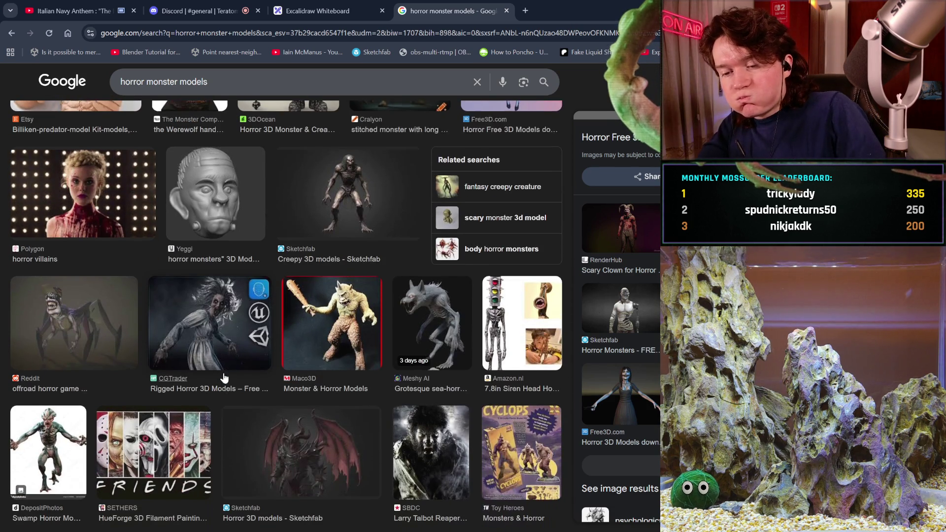
left_click(258, 306)
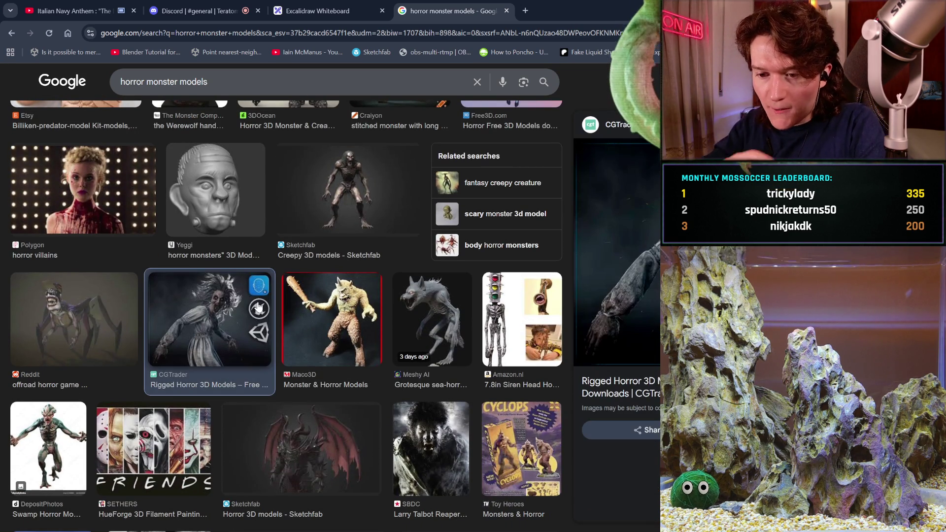
scroll(583, 292, "down", 2)
scroll(583, 292, "down", 2)
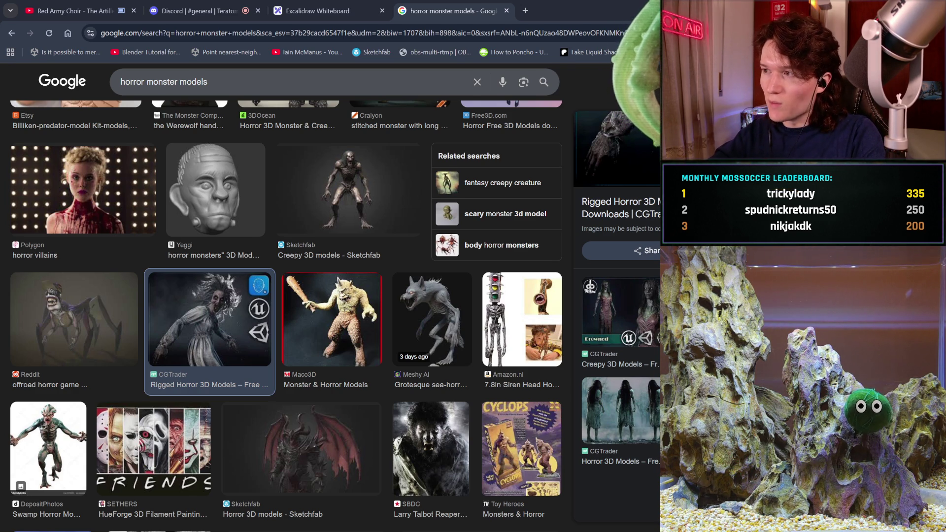
Replace the query with 'amnesia' and search the 'amnesia the bunker monster' suggestion.
key("slash")
key("BackSpace")
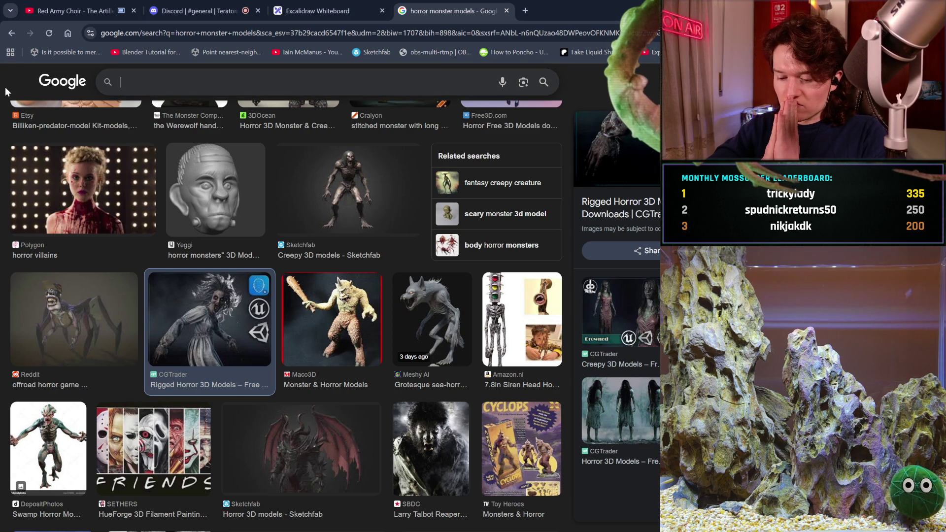
type("am")
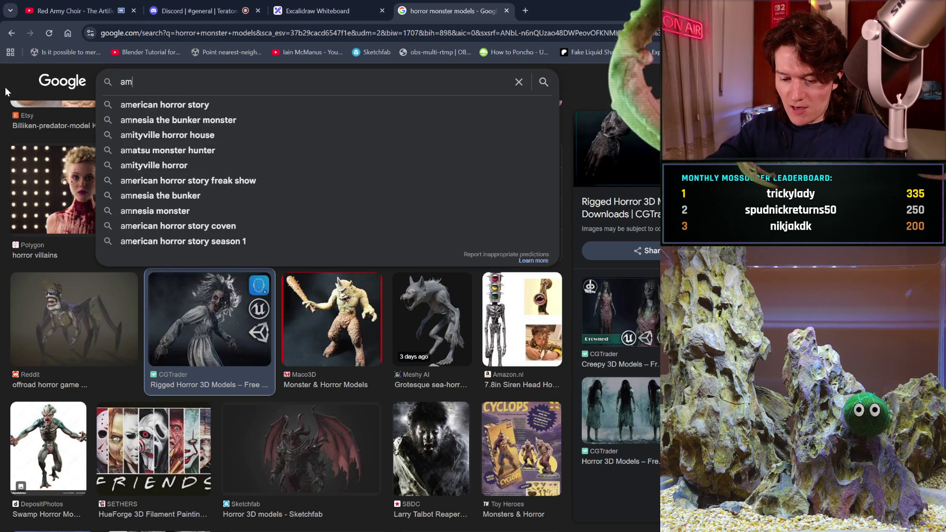
type("nesia")
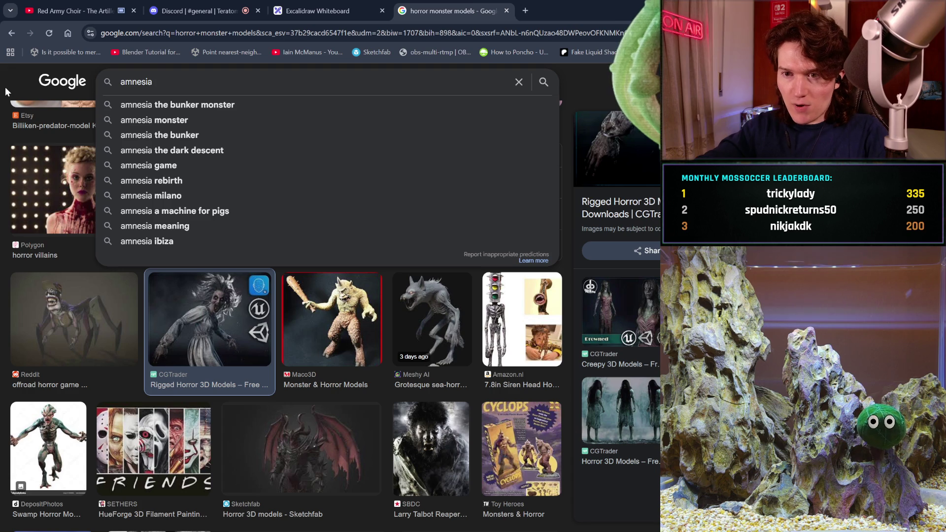
left_click(141, 101)
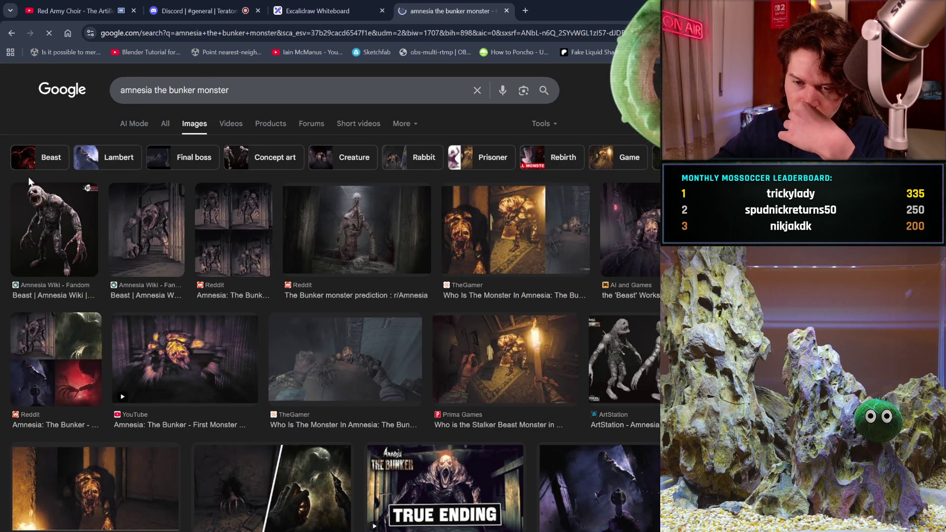
Preview the Amnesia Wiki beast images, the Reddit grid, and the ArtStation bunker monster sculpts.
left_click(71, 235)
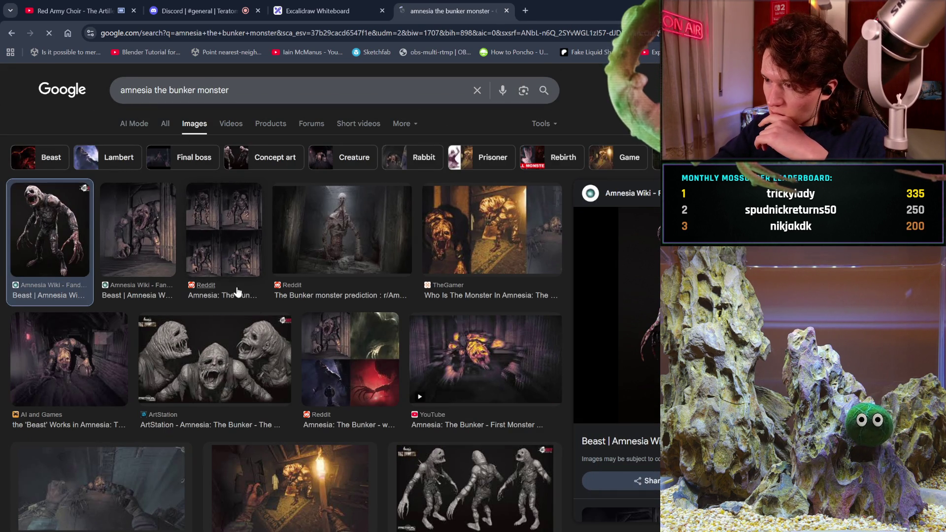
left_click(140, 231)
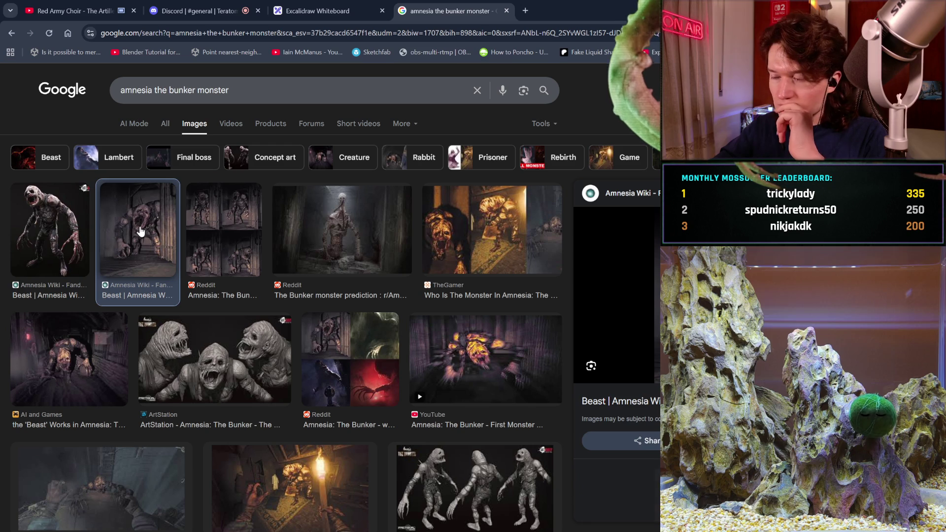
left_click(260, 254)
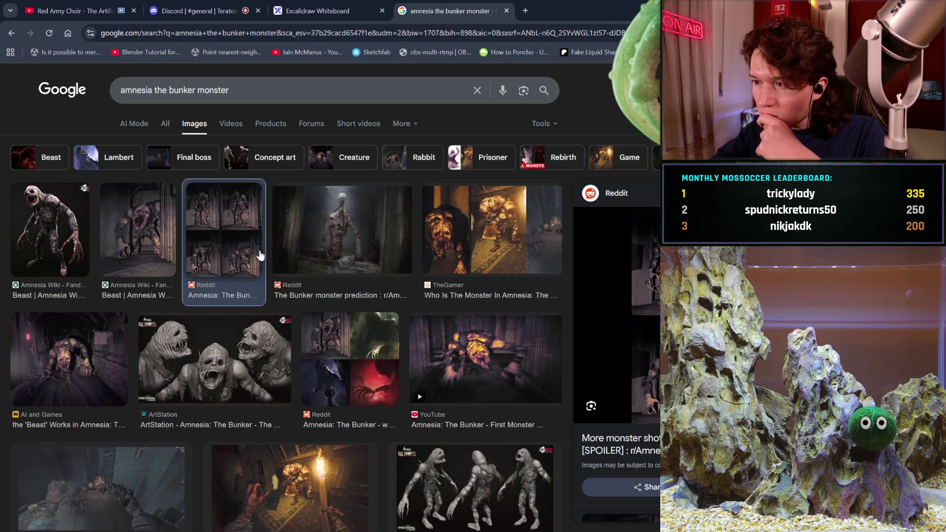
left_click(232, 364)
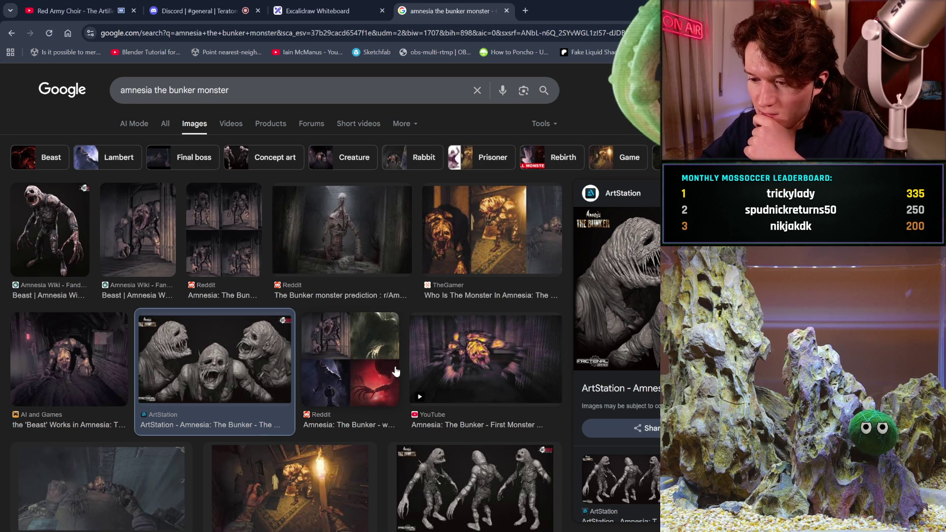
Preview the Reddit creature drawing and TheGamer 'Who Is The Monster' image.
scroll(394, 371, "down", 3)
scroll(395, 371, "down", 2)
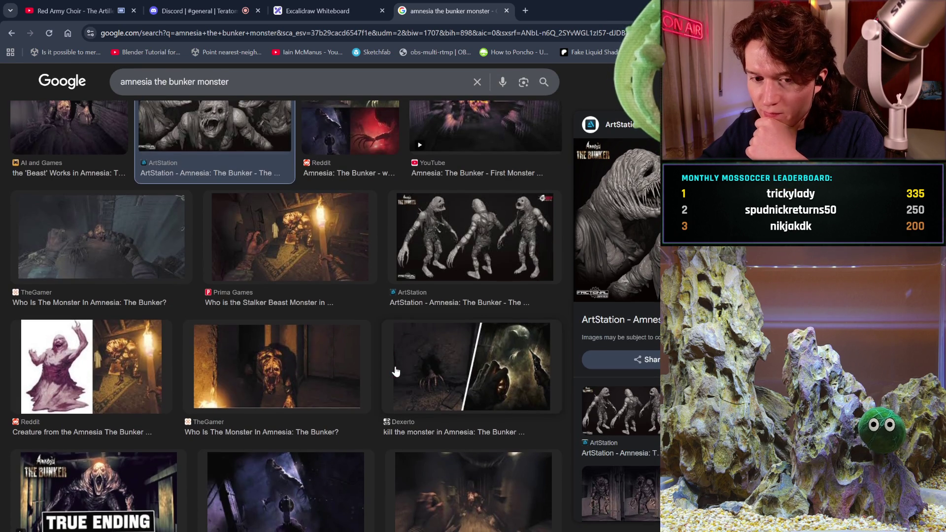
left_click(163, 375)
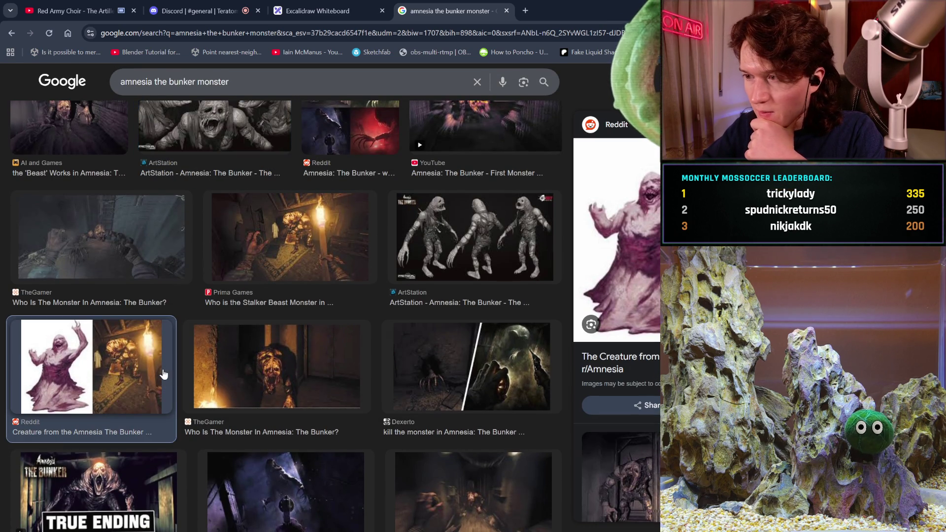
left_click(269, 370)
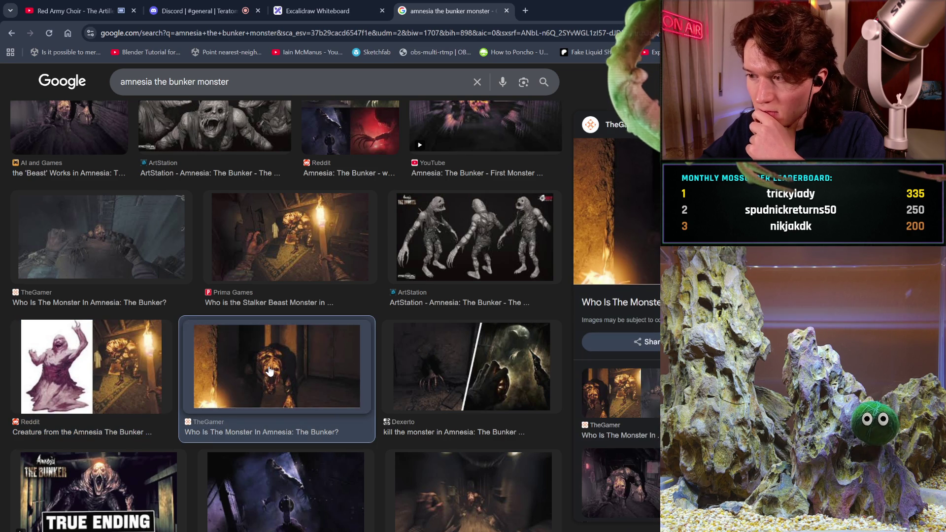
Preview the ArtStation beast close-up and Tenor GIF, then close the image search tab.
scroll(269, 372, "down", 2)
scroll(269, 370, "down", 2)
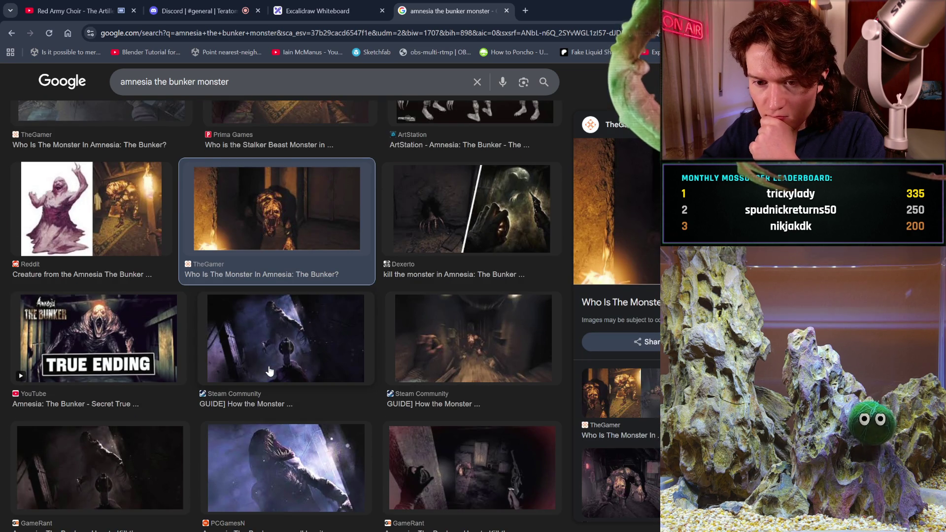
scroll(242, 362, "down", 2)
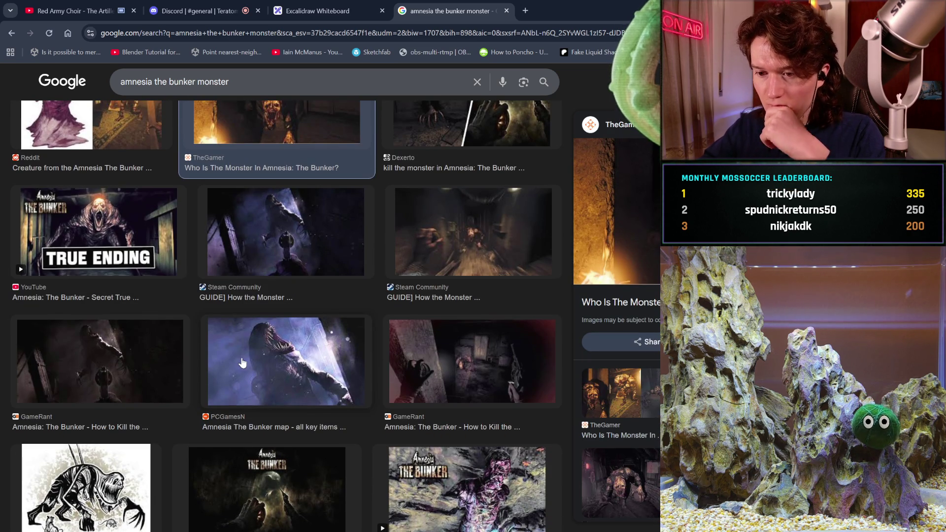
scroll(242, 363, "down", 2)
scroll(242, 363, "down", 3)
scroll(242, 363, "down", 4)
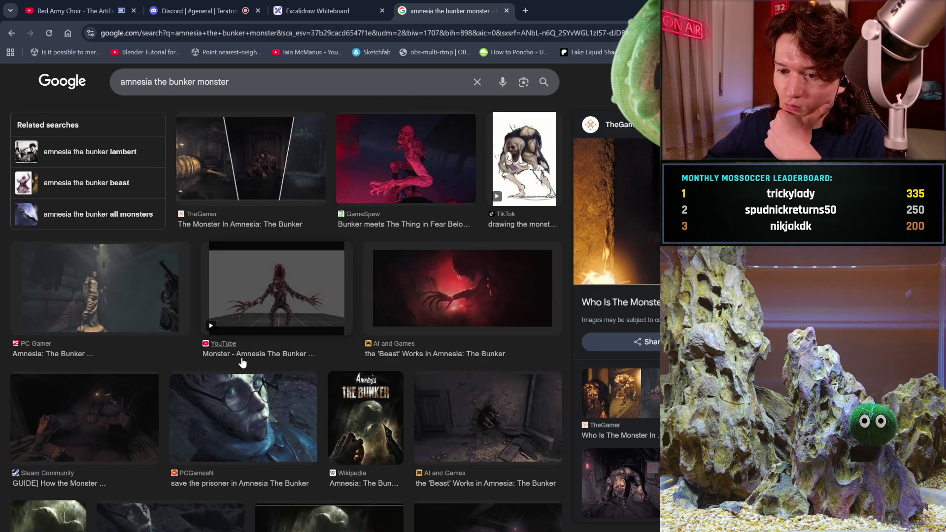
scroll(242, 363, "down", 3)
scroll(242, 363, "down", 5)
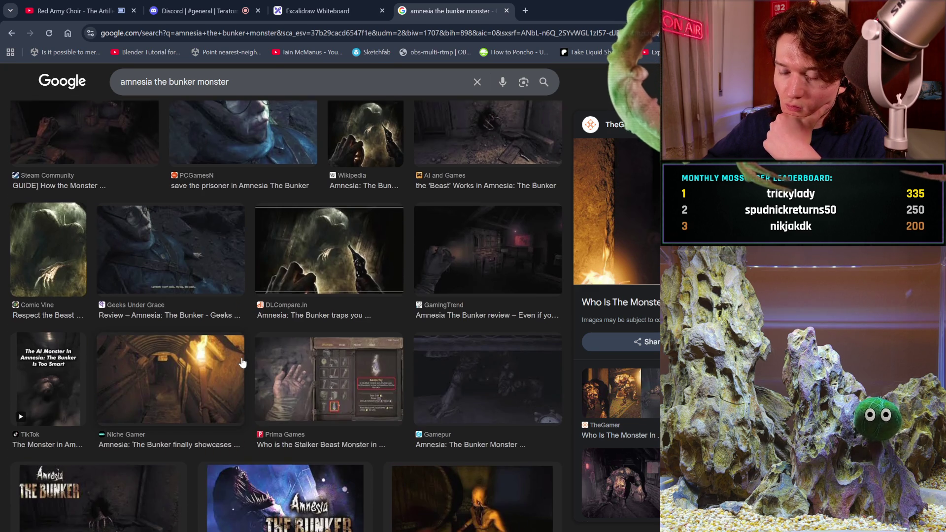
scroll(242, 363, "down", 4)
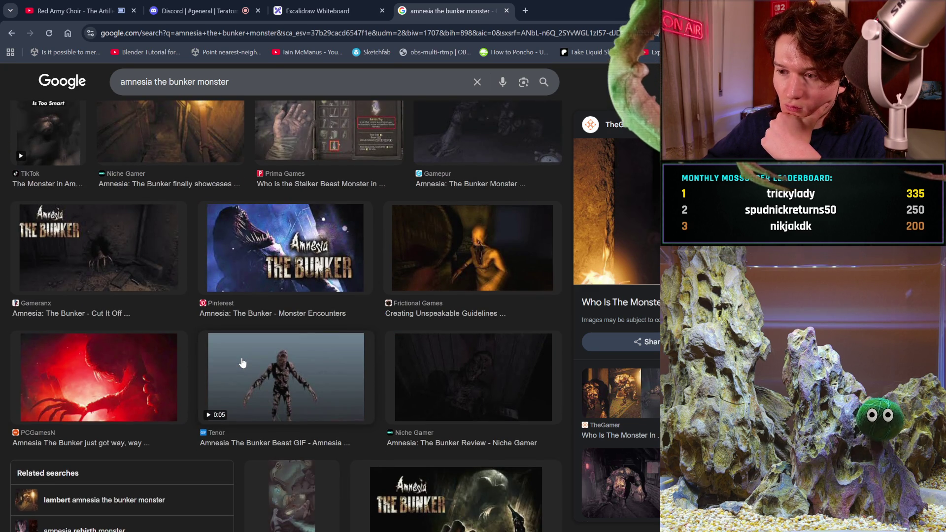
scroll(242, 362, "down", 3)
scroll(242, 363, "down", 3)
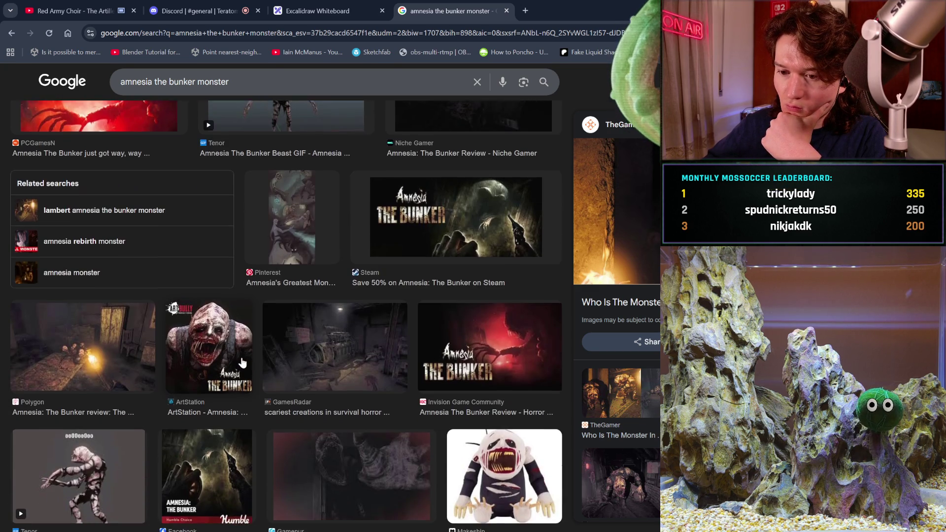
left_click(213, 323)
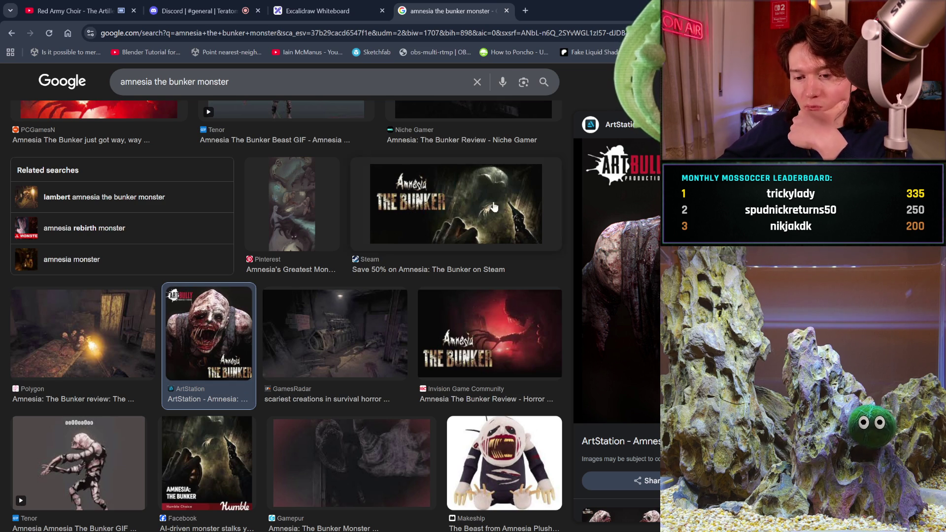
left_click(93, 432)
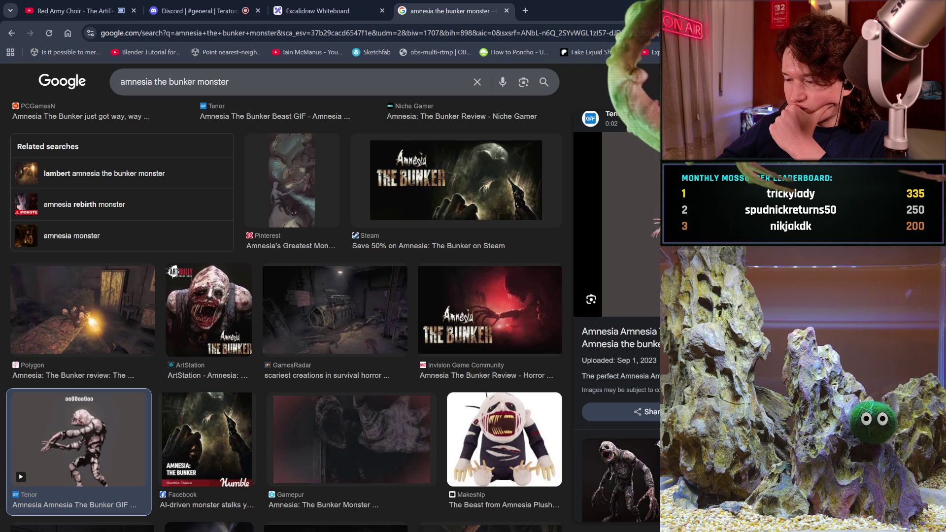
scroll(619, 345, "down", 2)
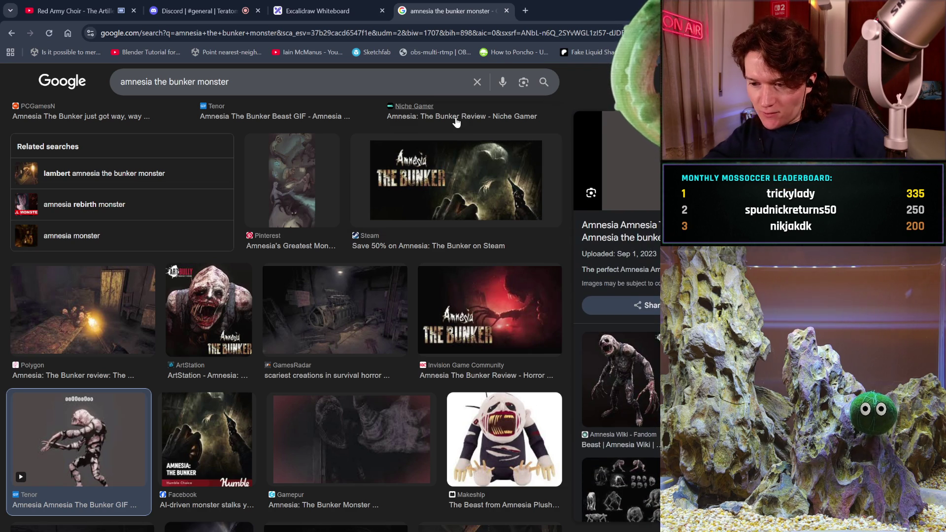
left_click(507, 11)
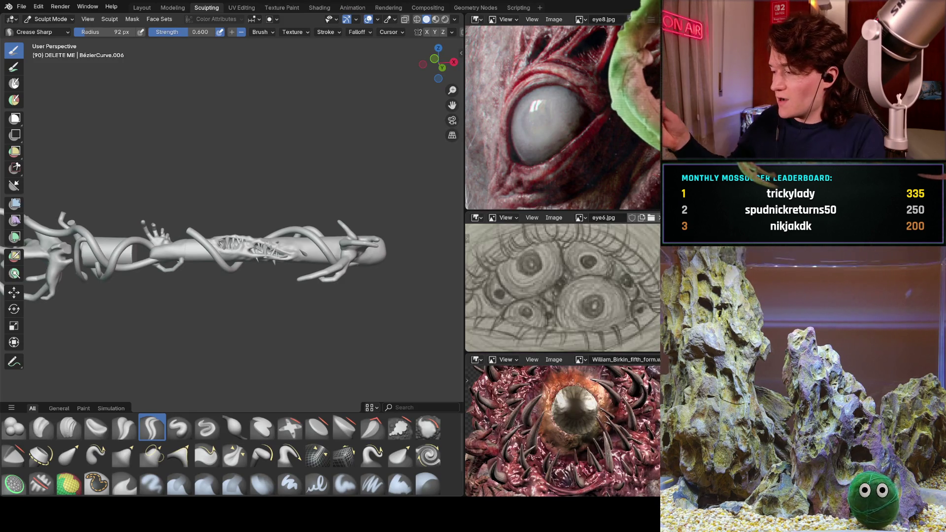
Orbit and pan the limb sculpt to look down onto its toothy mouth openings.
mouse_move(144, 270)
middle_mouse_down()
mouse_move(131, 327)
mouse_move(184, 231)
mouse_move(211, 264)
mouse_move(247, 248)
mouse_move(236, 243)
mouse_move(240, 213)
mouse_move(226, 242)
mouse_move(289, 191)
mouse_move(240, 266)
middle_mouse_up()
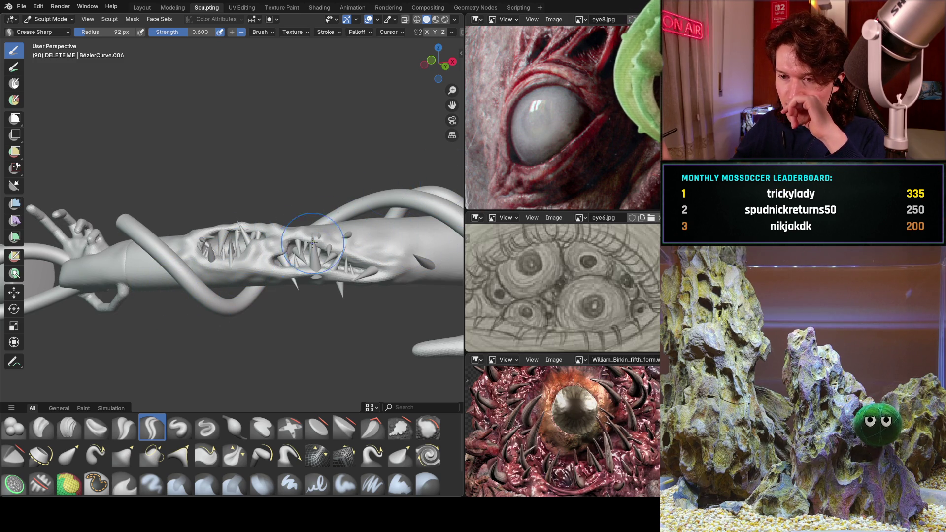
middle_click_drag(241, 247, 249, 281)
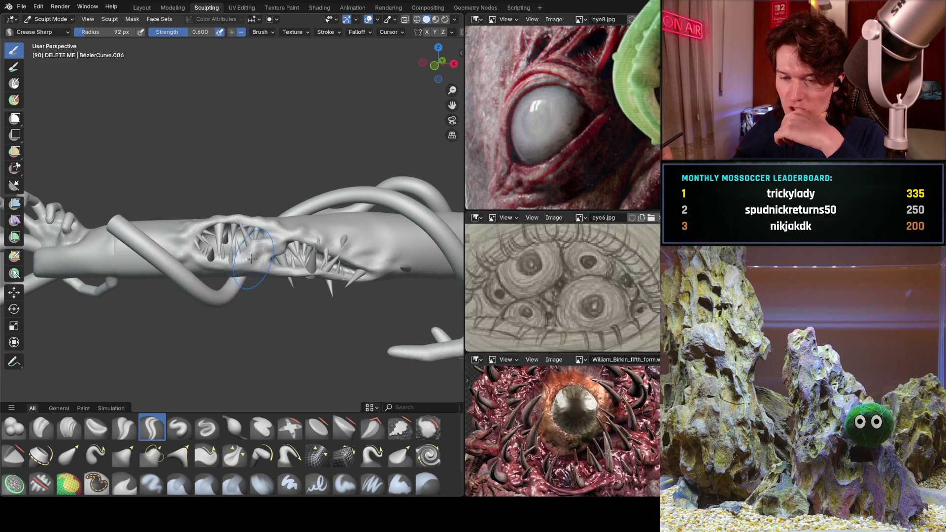
middle_click_drag(226, 221, 234, 302)
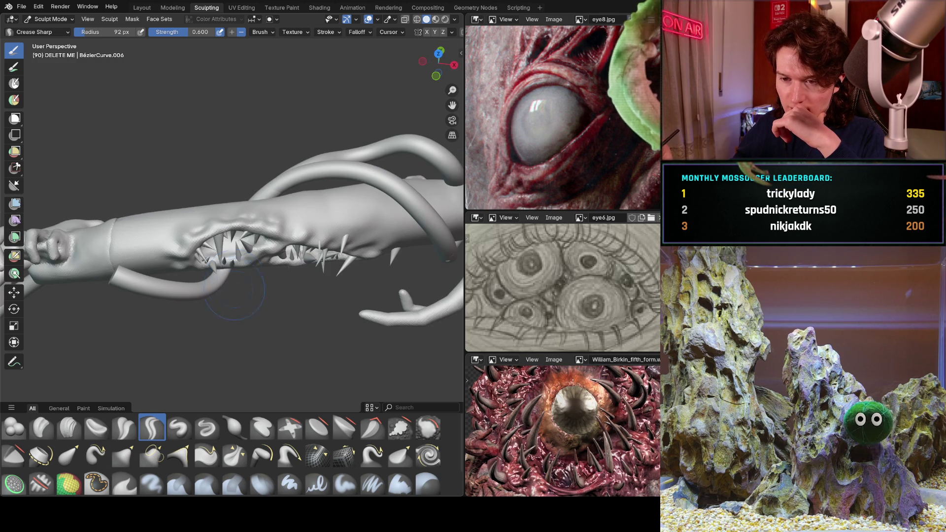
middle_click_drag(244, 212, 260, 285)
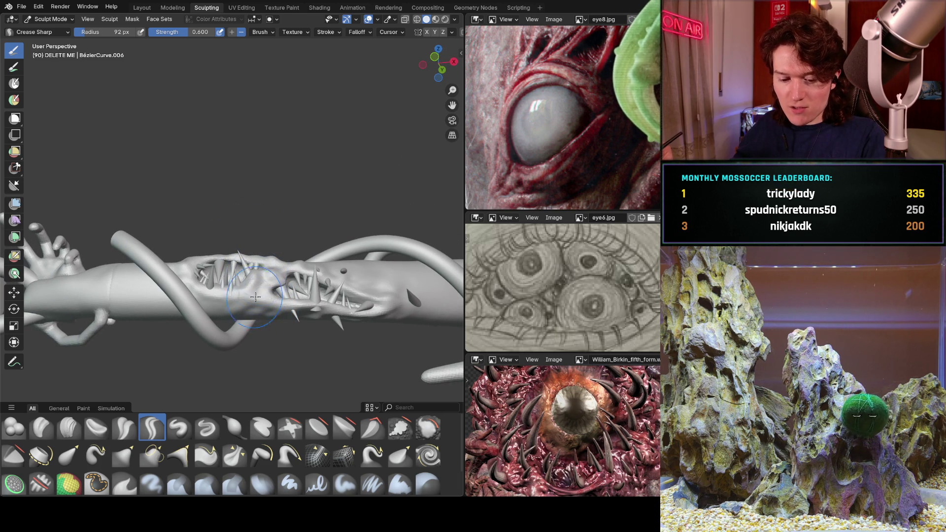
middle_click_drag(231, 294, 238, 221, "shift")
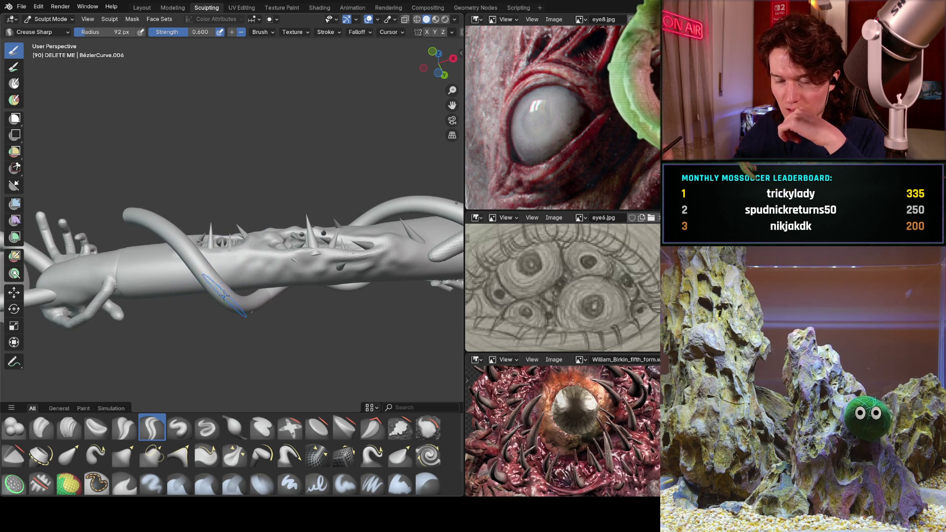
middle_click_drag(368, 206, 263, 297)
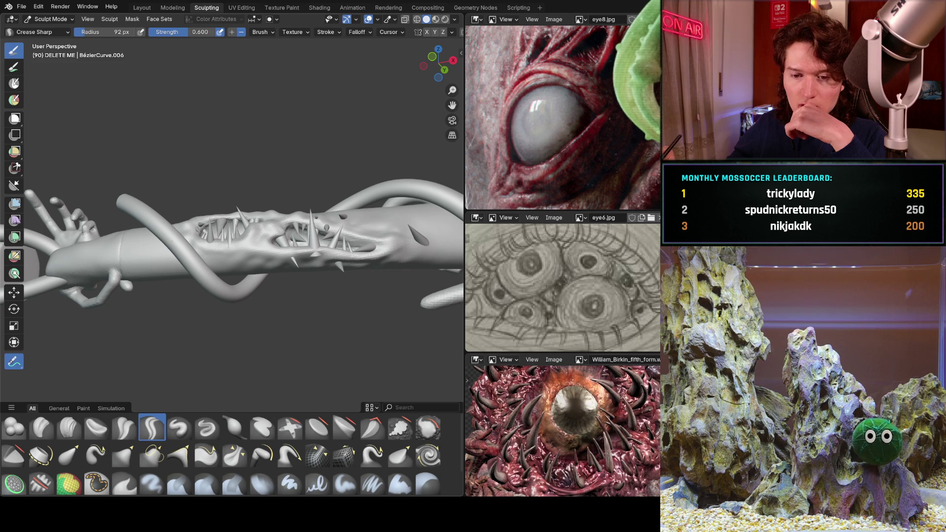
Sketch a first guide line along the tentacle and enable Stabilize Stroke for the Annotate tool.
left_click(14, 362)
middle_click_drag(173, 267, 176, 277)
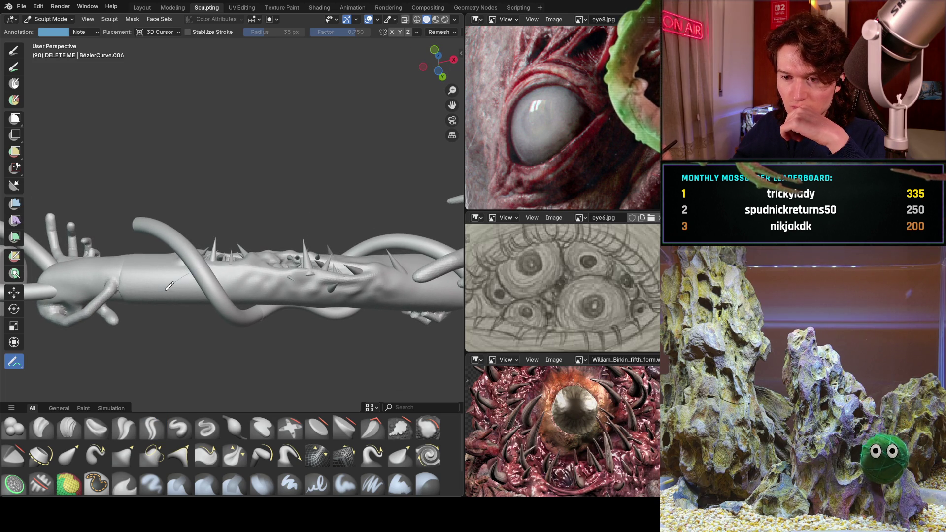
left_click_drag(169, 286, 362, 240)
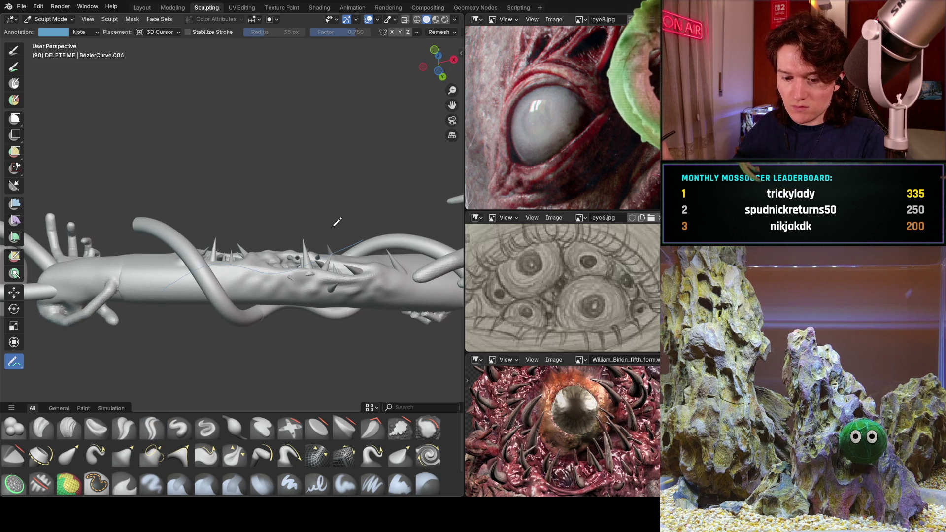
left_click(189, 32)
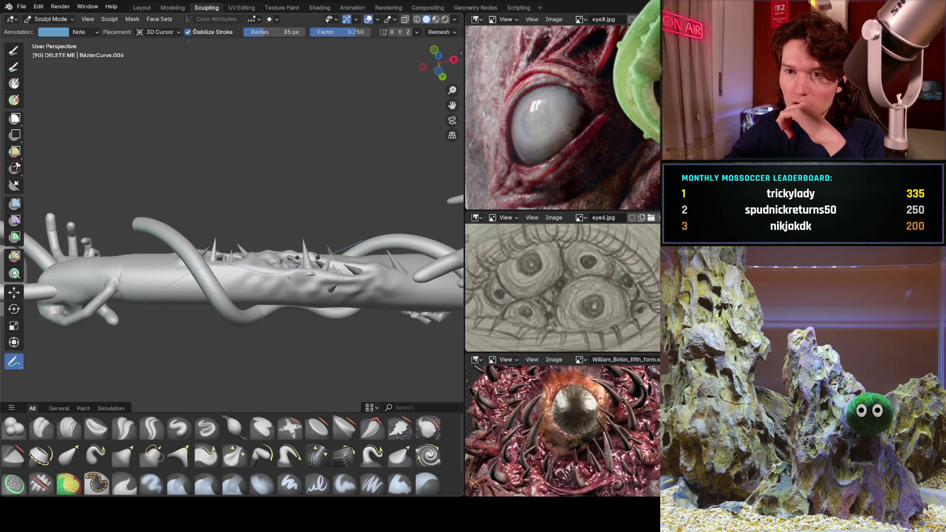
key("ctrl+z")
key("ctrl+z")
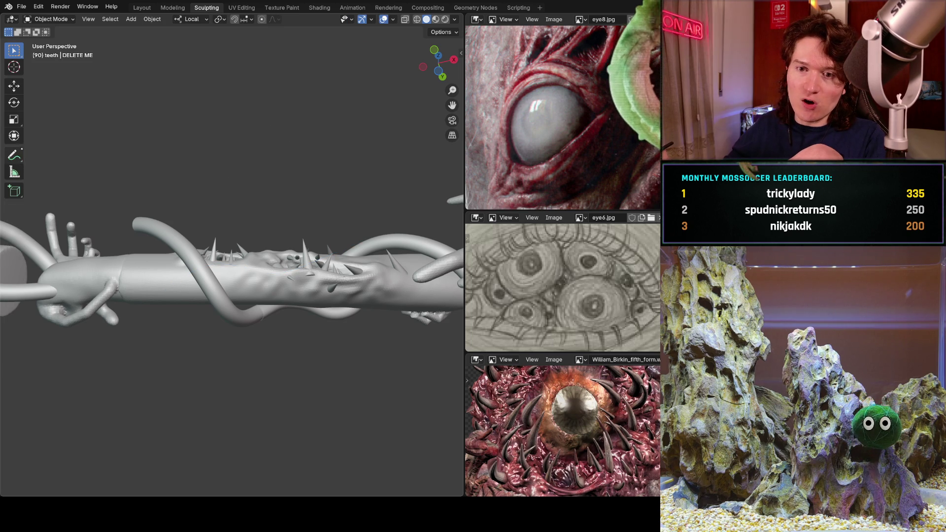
left_click(14, 155)
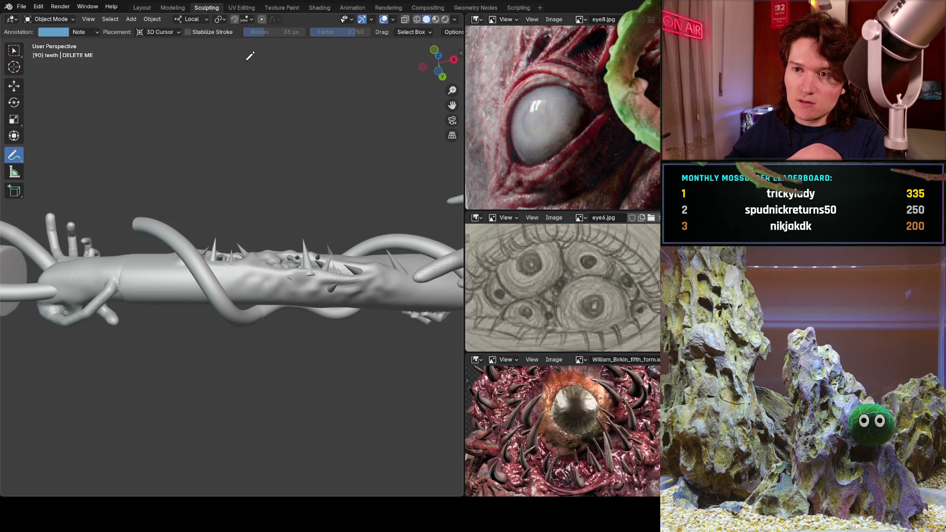
left_click(207, 32)
Undo the stroke under the mouth, orbit to the teeth, and sketch a curved guide line.
mouse_move(215, 177)
middle_mouse_down()
mouse_move(264, 265)
mouse_move(247, 226)
mouse_move(205, 275)
middle_mouse_up()
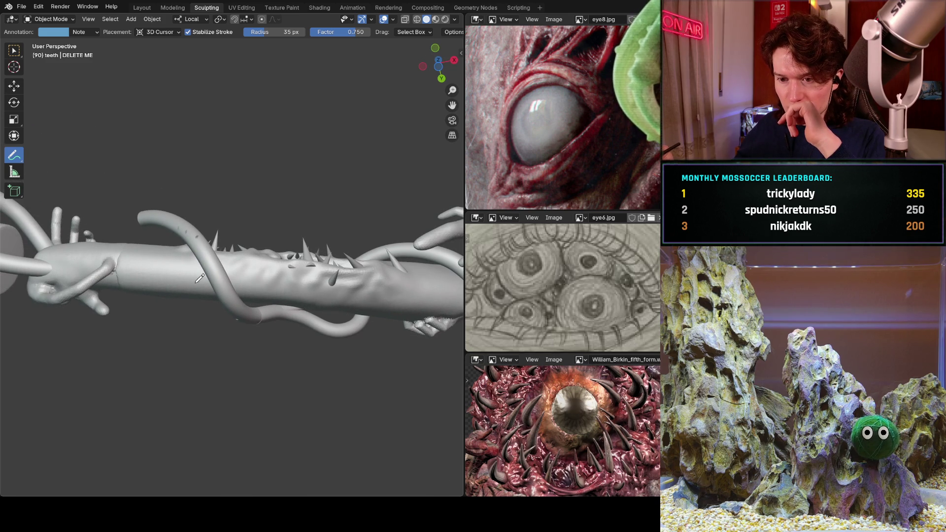
mouse_move(373, 225)
middle_mouse_down()
mouse_move(312, 255)
mouse_move(293, 246)
mouse_move(292, 274)
mouse_move(272, 254)
mouse_move(246, 286)
mouse_move(241, 211)
mouse_move(260, 205)
mouse_move(266, 226)
middle_mouse_up()
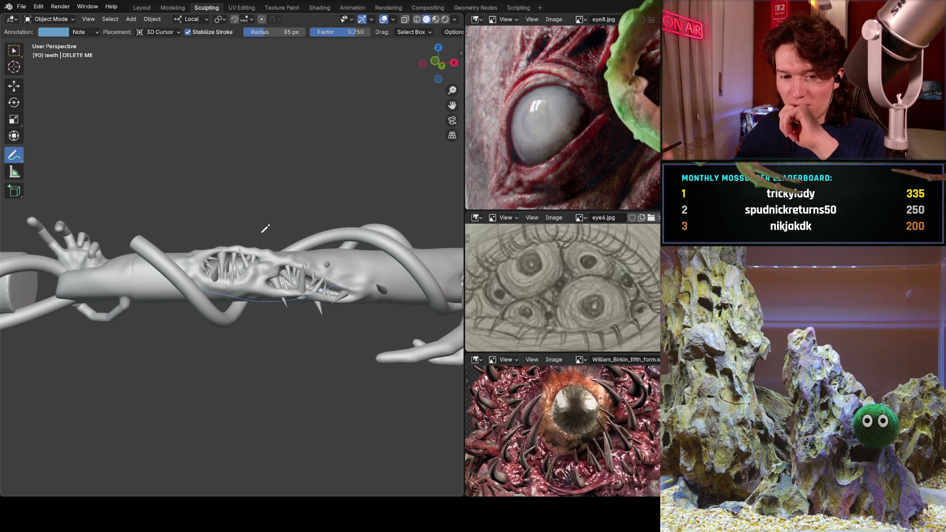
key("ctrl+z")
middle_click_drag(299, 270, 275, 230)
mouse_move(249, 283)
middle_mouse_down()
mouse_move(328, 286)
mouse_move(219, 285)
middle_mouse_up()
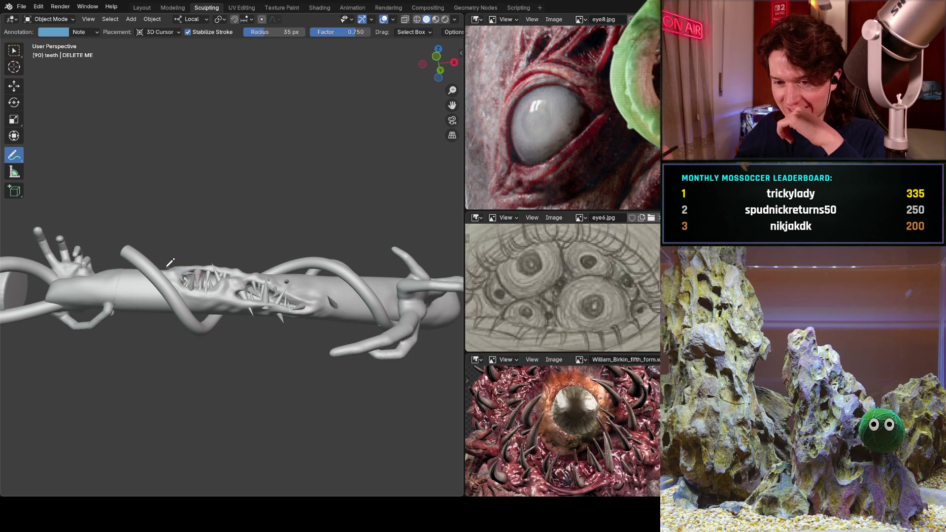
mouse_move(344, 209)
middle_mouse_down()
mouse_move(269, 331)
mouse_move(278, 333)
mouse_move(313, 298)
middle_mouse_up()
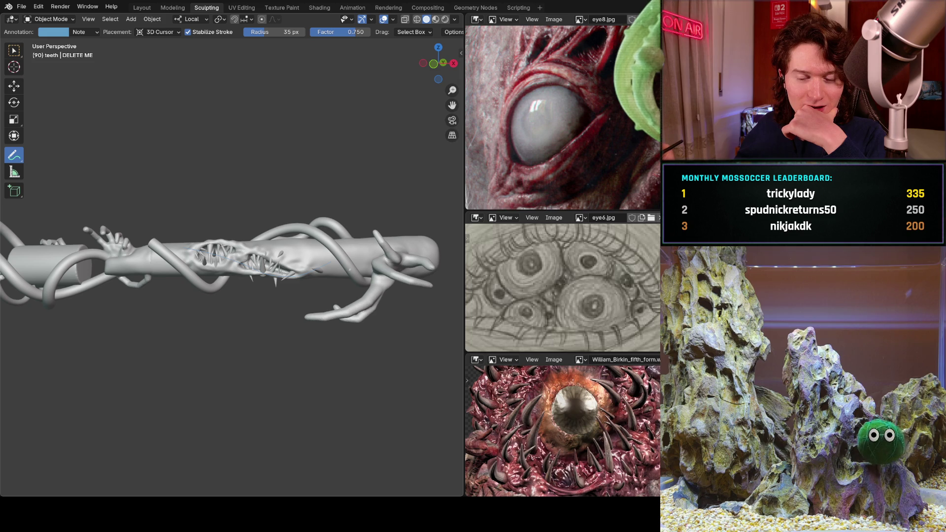
middle_click_drag(264, 281, 259, 246)
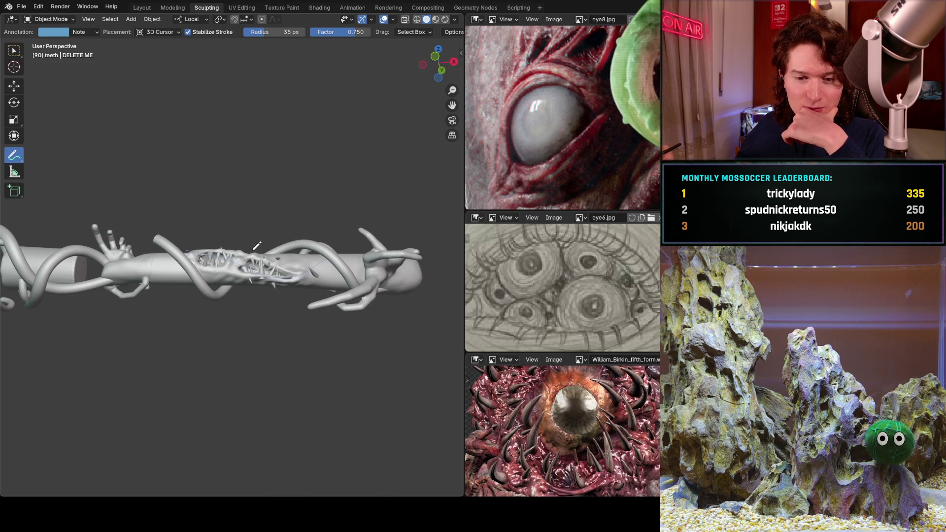
mouse_move(280, 296)
middle_mouse_down()
mouse_move(274, 266)
mouse_move(293, 317)
middle_mouse_up()
scroll(274, 267, "up", 4)
mouse_move(299, 282)
middle_mouse_down()
mouse_move(293, 298)
mouse_move(290, 241)
mouse_move(130, 298)
middle_mouse_up()
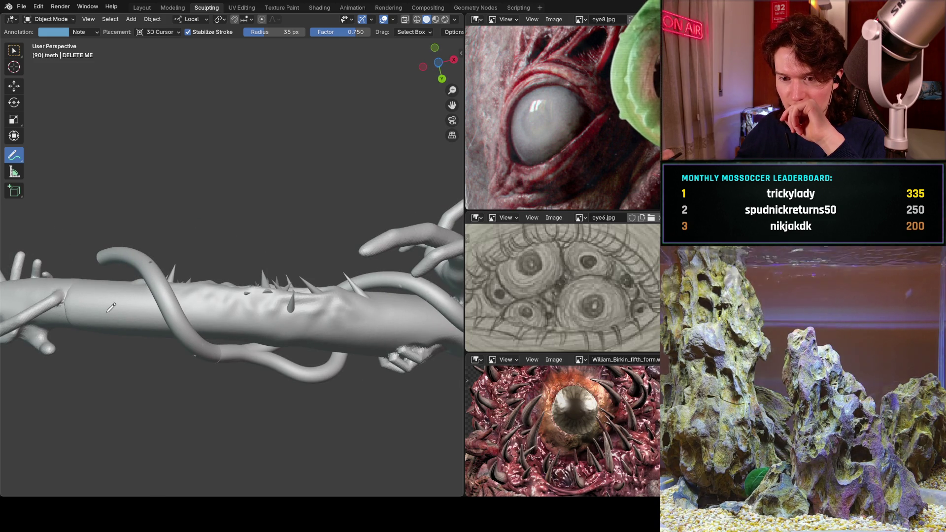
left_click_drag(236, 265, 108, 308)
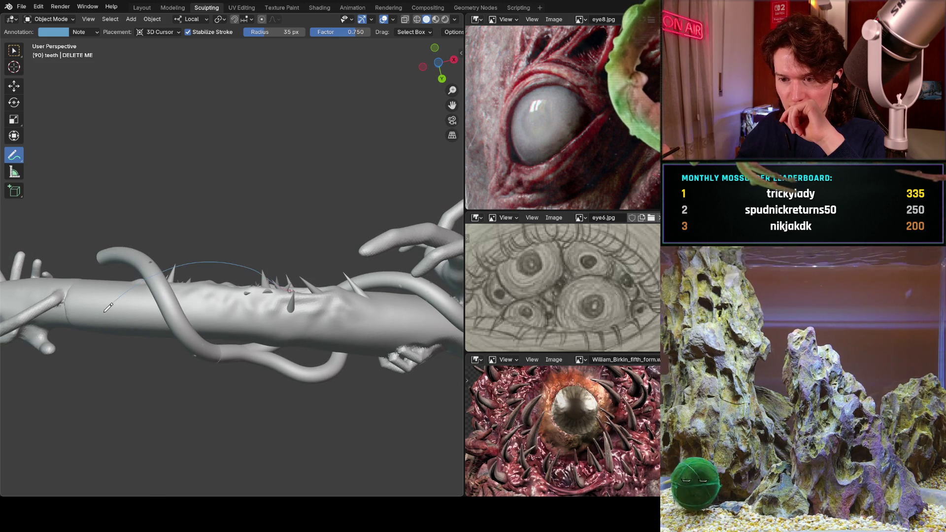
mouse_move(283, 234)
middle_mouse_down()
mouse_move(298, 226)
mouse_move(332, 306)
mouse_move(351, 283)
mouse_move(279, 309)
mouse_move(321, 260)
mouse_move(359, 257)
middle_mouse_up()
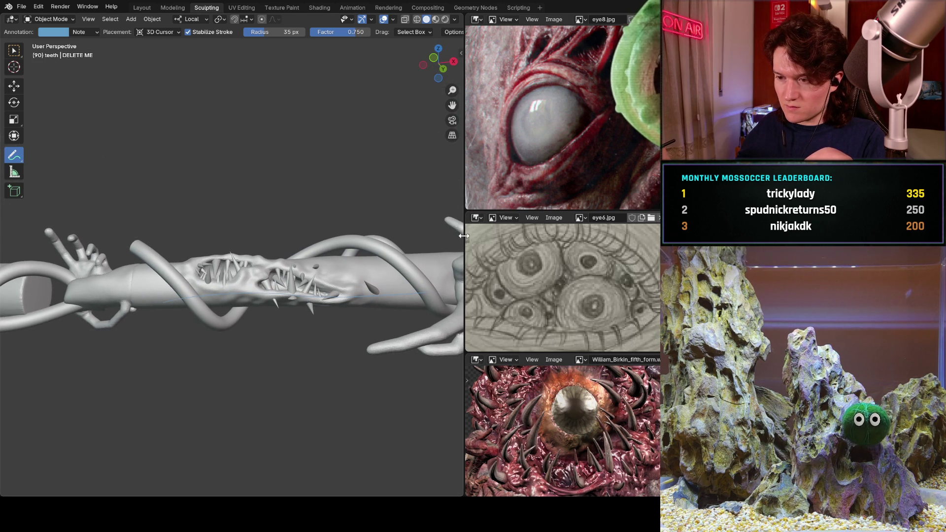
Maximize the 3D viewport with Ctrl+Space and orbit to a diagonal close-up of the mouth.
left_click_drag(464, 232, 463, 184)
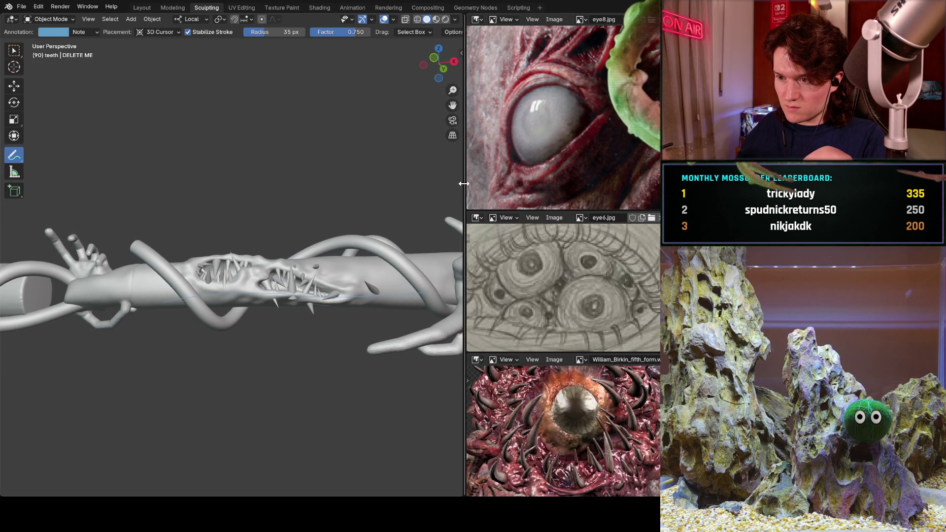
key("ctrl+space")
middle_click_drag(290, 258, 306, 270)
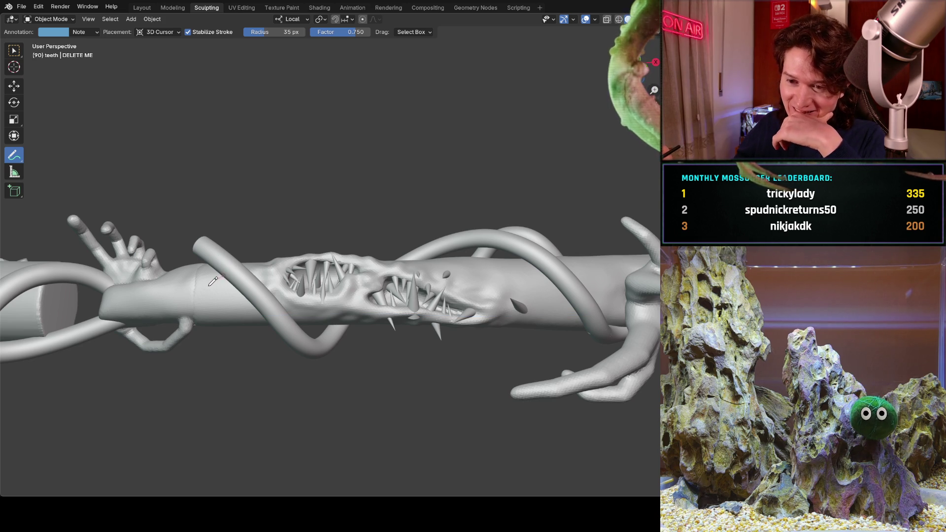
mouse_move(371, 187)
middle_mouse_down()
mouse_move(393, 270)
mouse_move(387, 308)
middle_mouse_up()
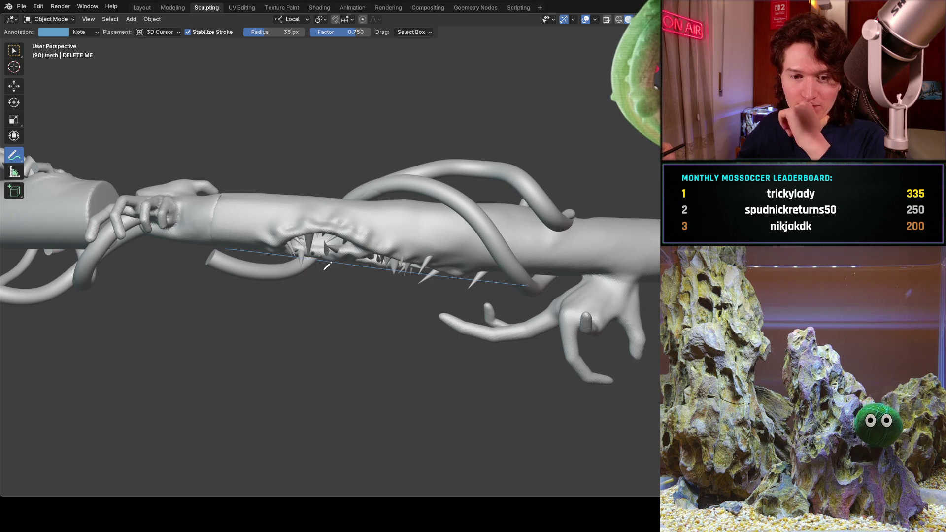
middle_click_drag(325, 264, 390, 192)
mouse_move(368, 225)
middle_mouse_down()
mouse_move(355, 202)
mouse_move(345, 212)
mouse_move(351, 224)
mouse_move(302, 236)
mouse_move(288, 228)
middle_mouse_up()
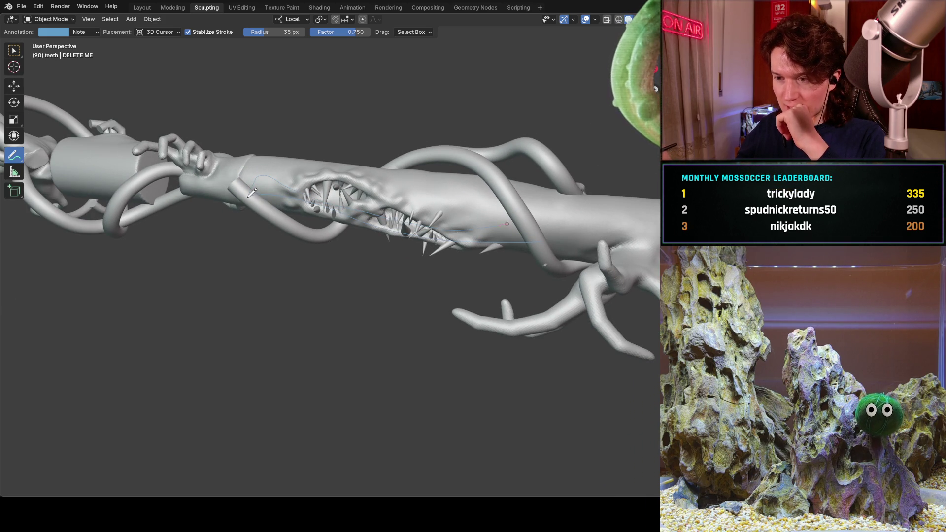
mouse_move(409, 197)
middle_mouse_down()
mouse_move(408, 133)
mouse_move(290, 250)
mouse_move(276, 250)
mouse_move(341, 229)
mouse_move(373, 211)
mouse_move(376, 195)
middle_mouse_up()
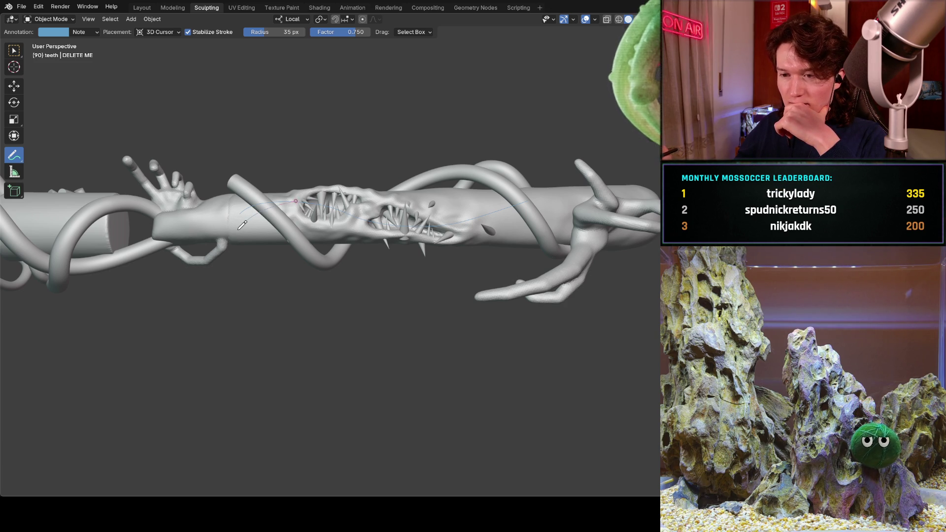
Keep orbiting around the teeth, tilting the limb diagonally and back toward horizontal.
middle_click_drag(400, 163, 376, 243)
mouse_move(437, 218)
middle_mouse_down()
mouse_move(424, 236)
mouse_move(434, 224)
mouse_move(435, 155)
middle_mouse_up()
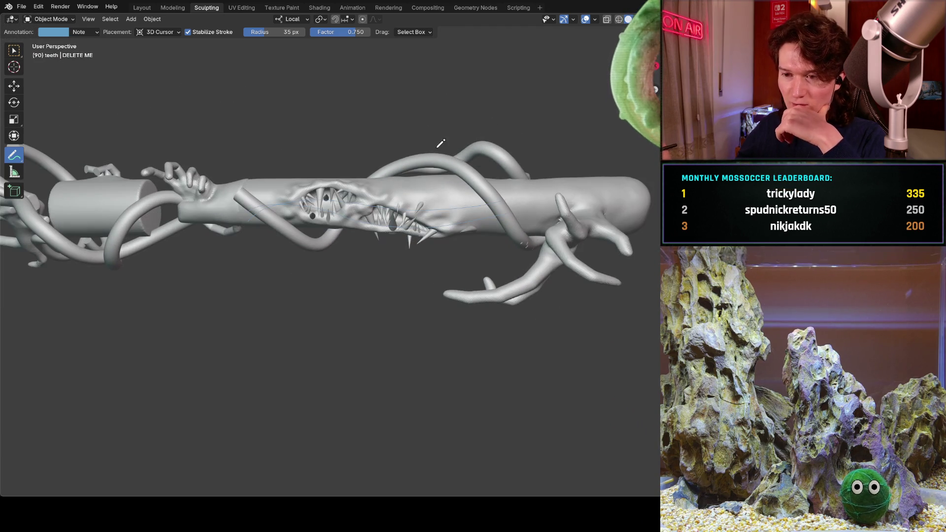
mouse_move(423, 207)
middle_mouse_down()
mouse_move(421, 150)
mouse_move(396, 202)
mouse_move(368, 221)
mouse_move(360, 197)
middle_mouse_up()
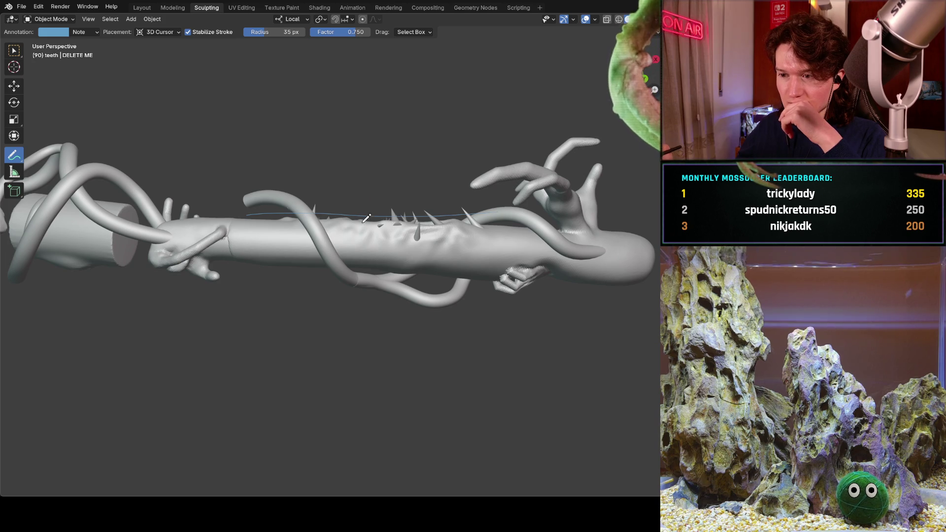
mouse_move(301, 246)
middle_mouse_down()
mouse_move(321, 269)
mouse_move(272, 262)
mouse_move(320, 247)
mouse_move(331, 232)
mouse_move(311, 206)
middle_mouse_up()
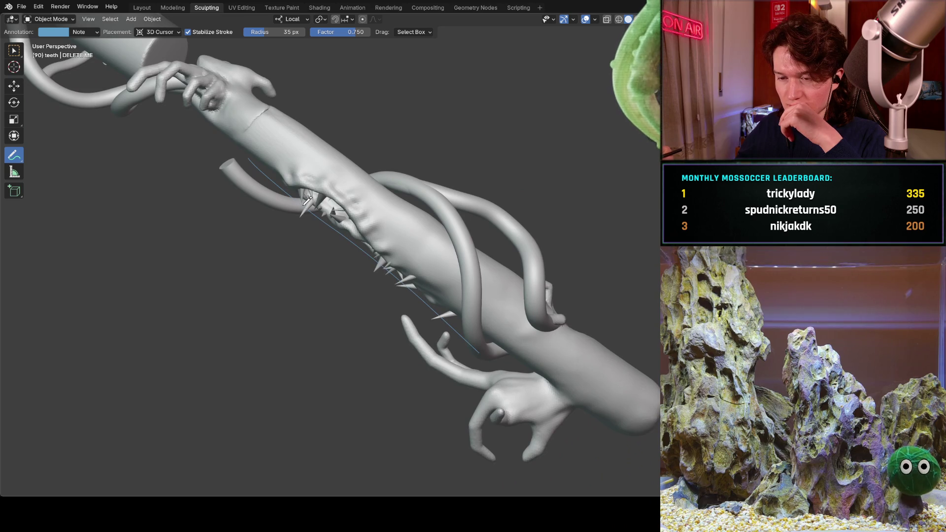
middle_click_drag(282, 172, 321, 174)
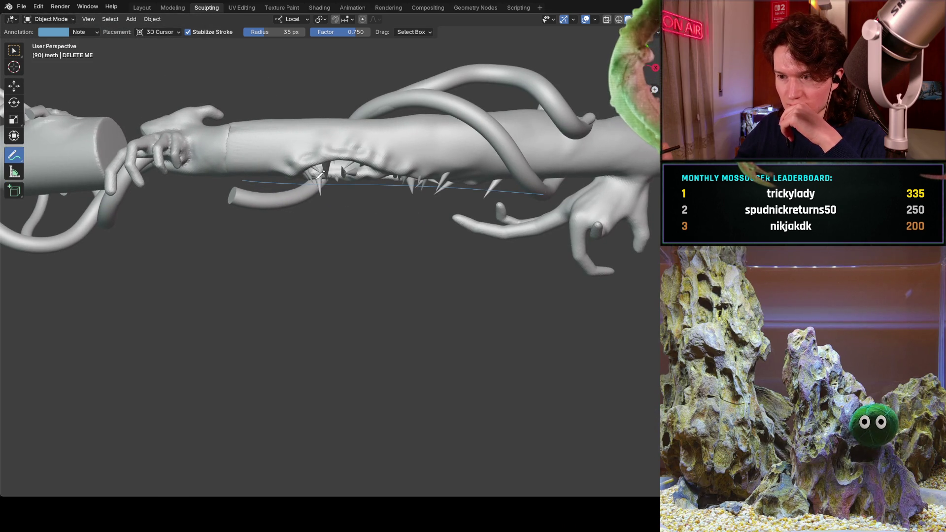
middle_click_drag(391, 194, 379, 187)
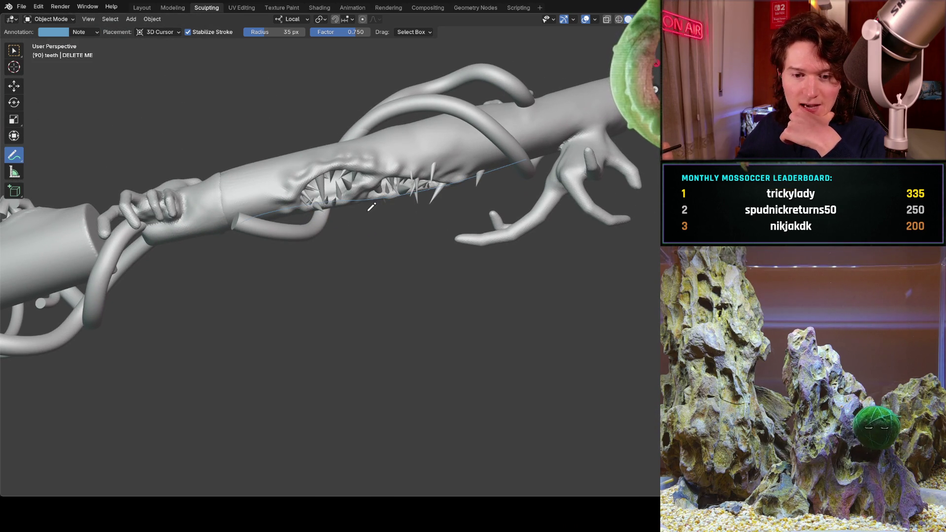
middle_click_drag(381, 182, 369, 168)
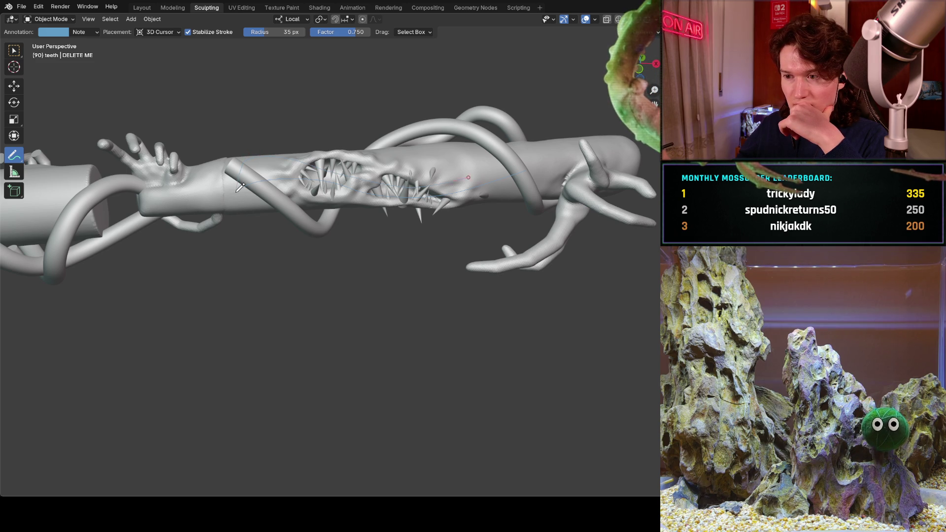
mouse_move(317, 192)
middle_mouse_down()
mouse_move(357, 197)
mouse_move(402, 162)
mouse_move(374, 187)
mouse_move(362, 146)
middle_mouse_up()
Draw guide strokes across the sculpt and its spikes, orbiting between strokes to review them.
mouse_move(390, 180)
middle_mouse_down()
mouse_move(406, 181)
mouse_move(396, 164)
mouse_move(419, 191)
mouse_move(414, 184)
middle_mouse_up()
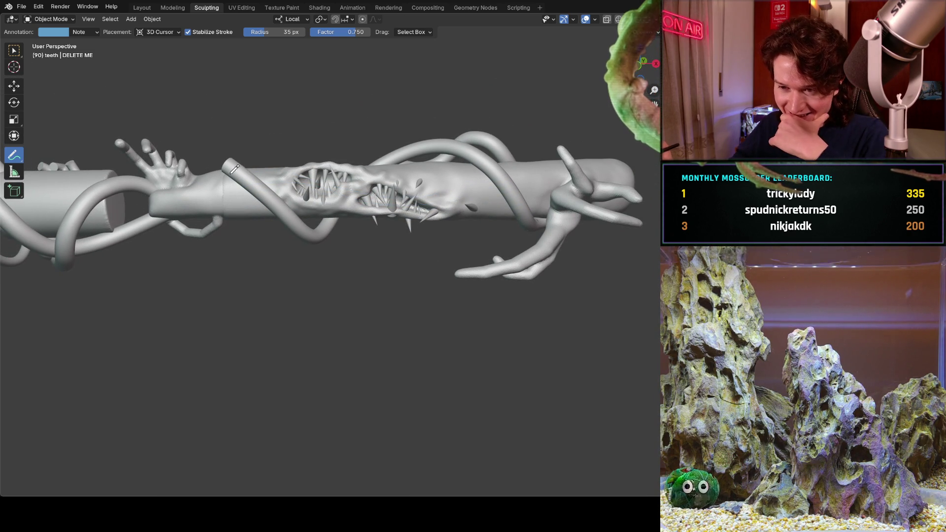
left_click_drag(221, 192, 497, 178)
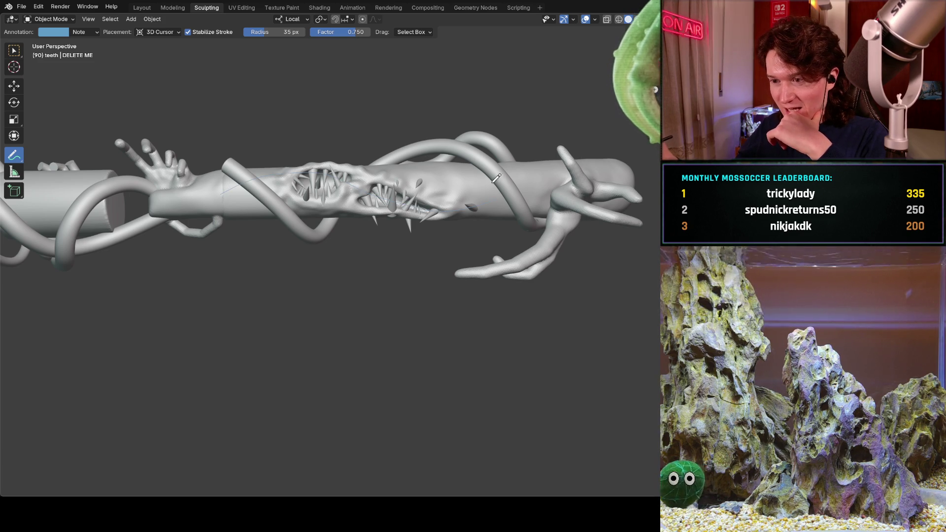
mouse_move(475, 150)
middle_mouse_down()
mouse_move(470, 171)
mouse_move(471, 110)
mouse_move(481, 117)
mouse_move(460, 221)
mouse_move(446, 236)
mouse_move(452, 130)
mouse_move(467, 128)
mouse_move(458, 138)
middle_mouse_up()
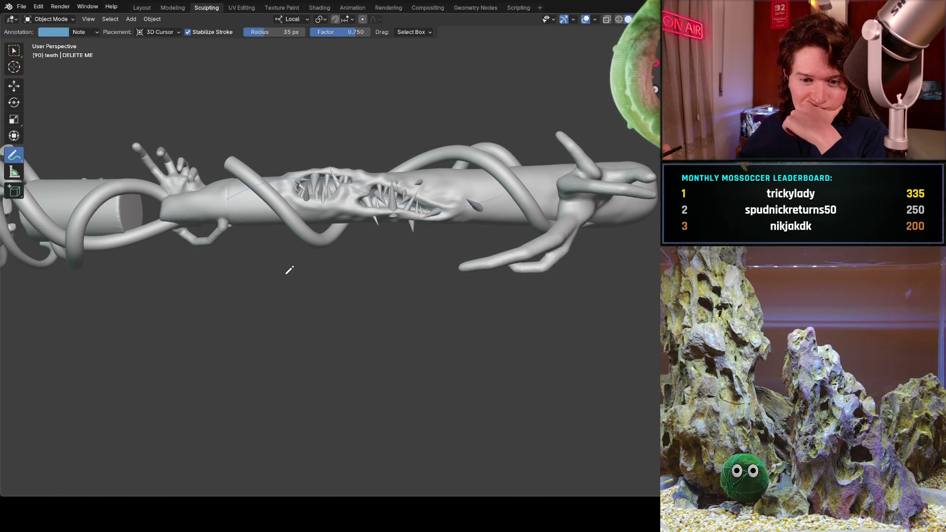
mouse_move(364, 183)
middle_mouse_down()
mouse_move(395, 214)
mouse_move(389, 229)
mouse_move(418, 191)
mouse_move(418, 158)
mouse_move(409, 181)
mouse_move(394, 143)
mouse_move(378, 175)
middle_mouse_up()
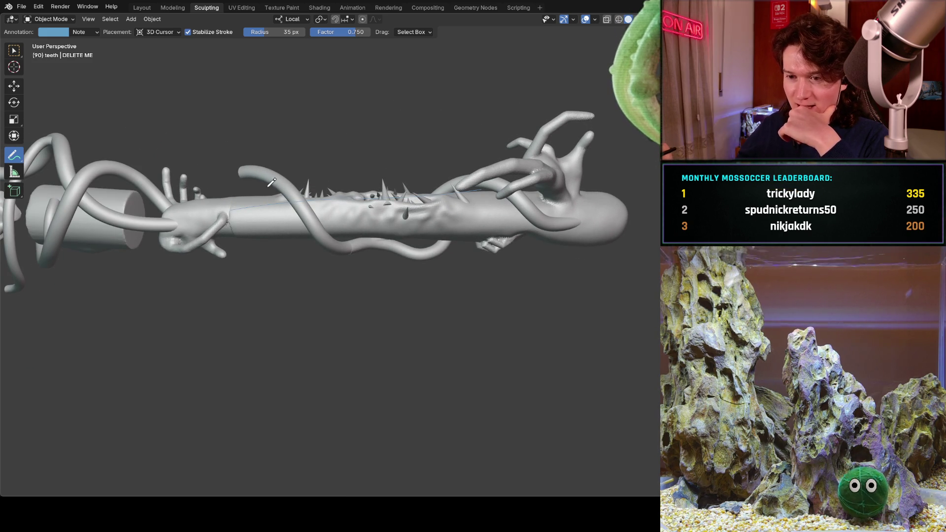
mouse_move(257, 198)
left_mouse_down()
mouse_move(340, 194)
mouse_move(417, 219)
mouse_move(252, 210)
left_mouse_up()
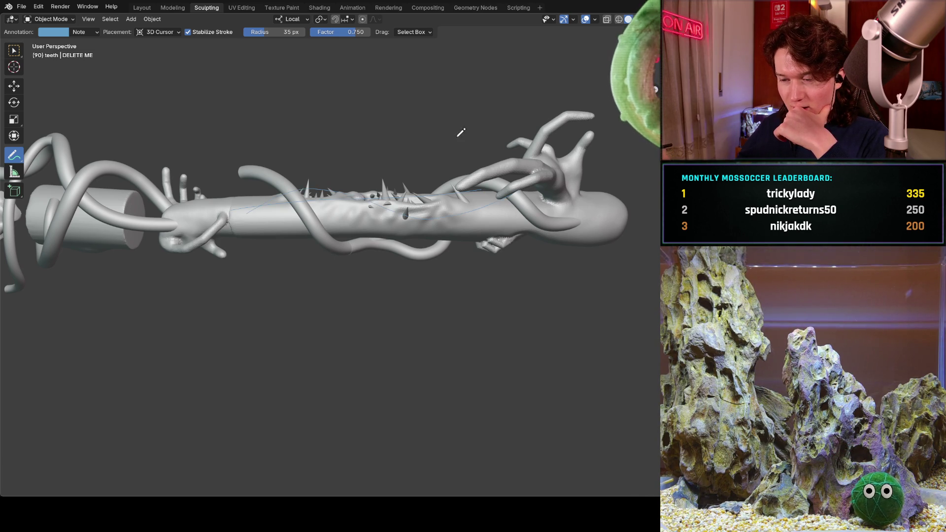
mouse_move(409, 197)
middle_mouse_down()
mouse_move(422, 194)
mouse_move(412, 155)
mouse_move(338, 168)
middle_mouse_up()
mouse_move(336, 234)
middle_mouse_down()
mouse_move(344, 205)
mouse_move(354, 274)
mouse_move(410, 212)
mouse_move(493, 164)
mouse_move(526, 167)
mouse_move(483, 201)
mouse_move(453, 118)
middle_mouse_up()
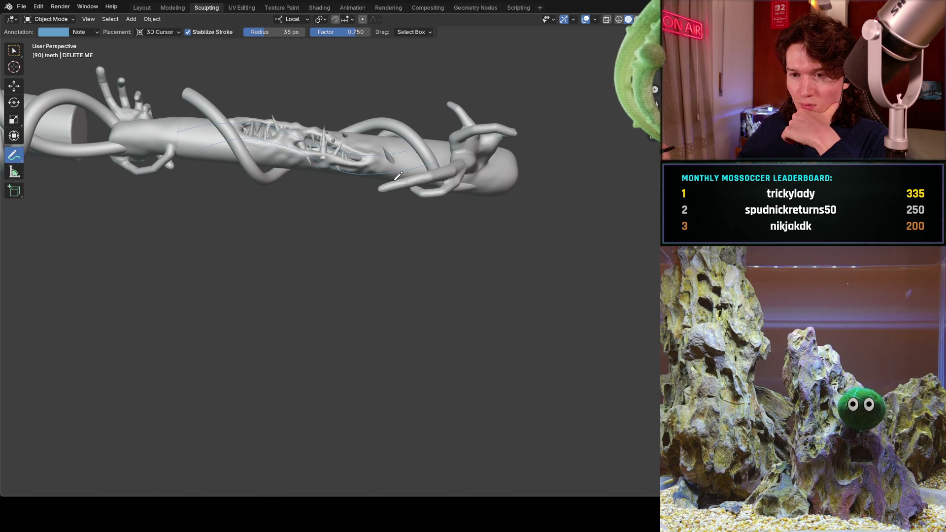
Undo the lower wavy annotation stroke along the limb's toothy mouth.
mouse_move(411, 146)
middle_mouse_down()
mouse_move(429, 211)
mouse_move(403, 175)
middle_mouse_up()
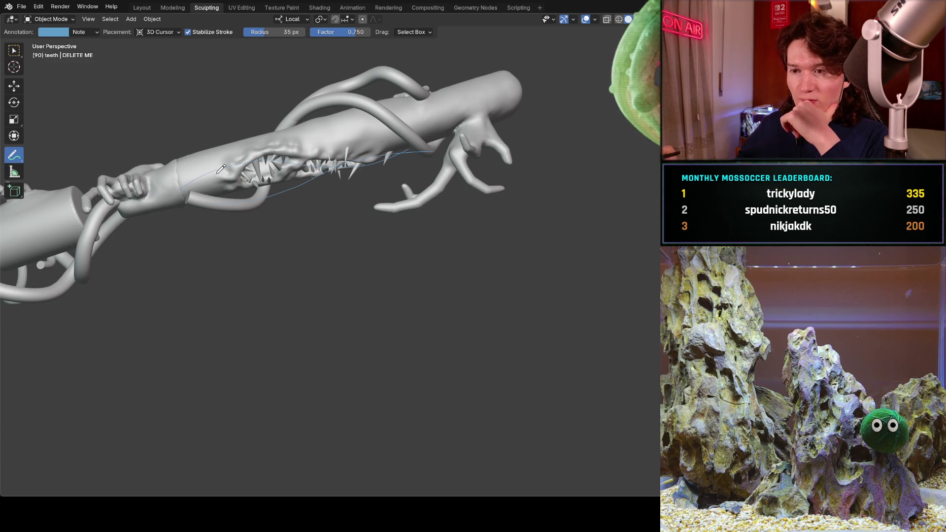
middle_click_drag(248, 168, 280, 144)
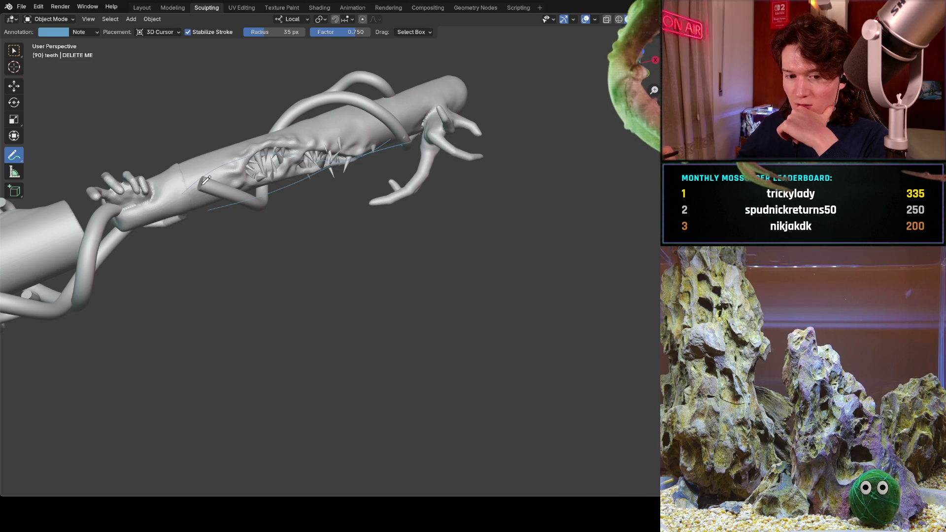
mouse_move(240, 156)
middle_mouse_down()
mouse_move(346, 194)
mouse_move(330, 190)
middle_mouse_up()
mouse_move(270, 154)
middle_mouse_down("shift")
mouse_move(364, 222)
mouse_move(365, 264)
middle_mouse_up("shift")
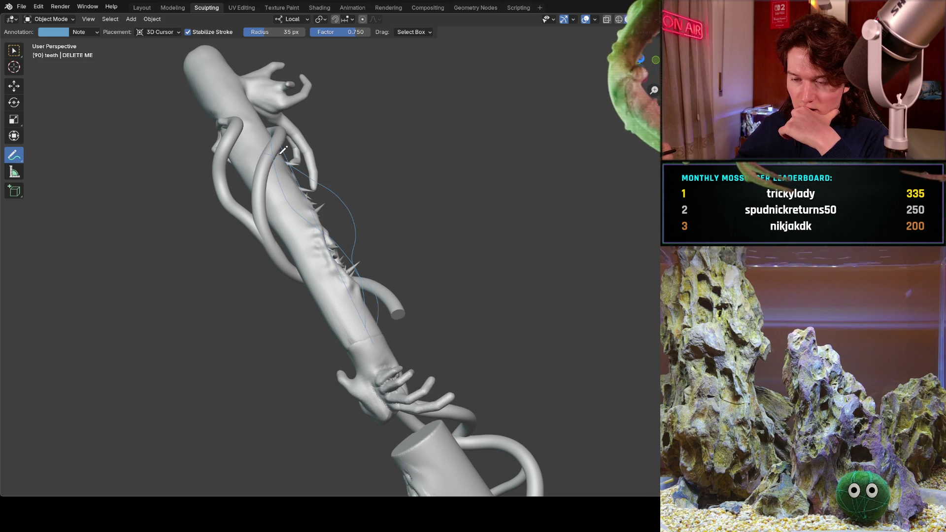
mouse_move(382, 175)
middle_mouse_down()
mouse_move(262, 84)
mouse_move(338, 155)
mouse_move(230, 127)
mouse_move(241, 84)
mouse_move(252, 125)
mouse_move(242, 147)
mouse_move(286, 180)
mouse_move(316, 166)
mouse_move(443, 179)
mouse_move(466, 169)
mouse_move(249, 176)
middle_mouse_up()
key("ctrl+z")
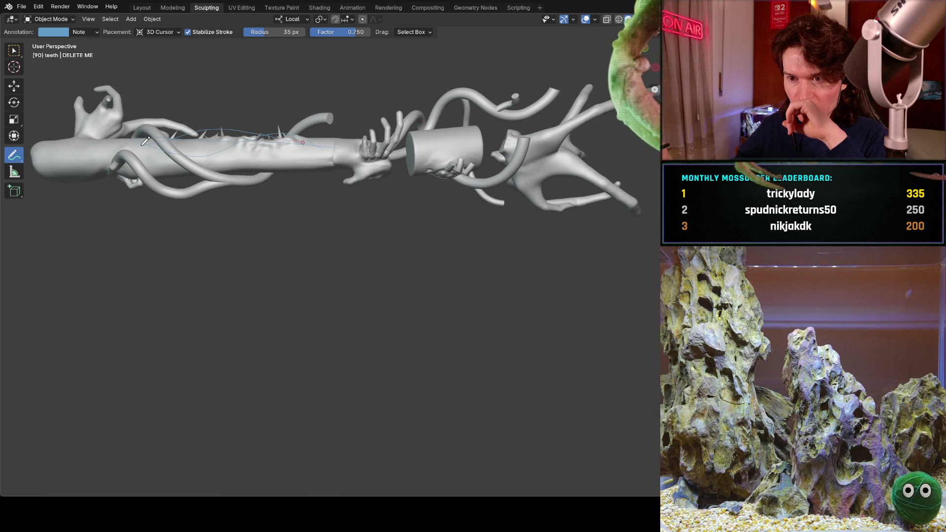
Orbit the limb back to a near-horizontal side view with the eye8.jpg reference split layout restored.
mouse_move(283, 90)
middle_mouse_down()
mouse_move(293, 143)
mouse_move(277, 179)
mouse_move(266, 131)
middle_mouse_up()
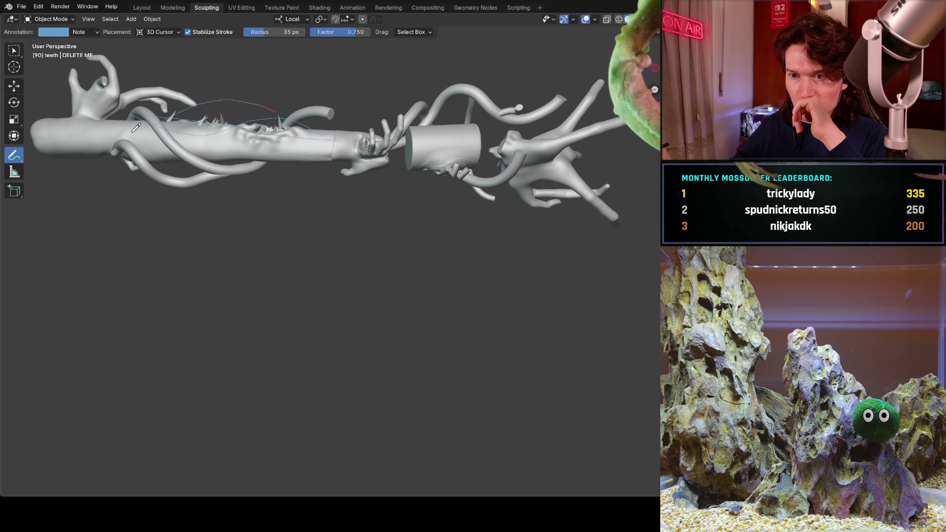
mouse_move(256, 90)
middle_mouse_down()
mouse_move(236, 163)
mouse_move(247, 182)
mouse_move(277, 138)
mouse_move(319, 108)
mouse_move(296, 39)
middle_mouse_up()
mouse_move(256, 142)
middle_mouse_down()
mouse_move(276, 129)
mouse_move(340, 146)
mouse_move(320, 141)
mouse_move(311, 117)
mouse_move(304, 126)
mouse_move(300, 99)
middle_mouse_up()
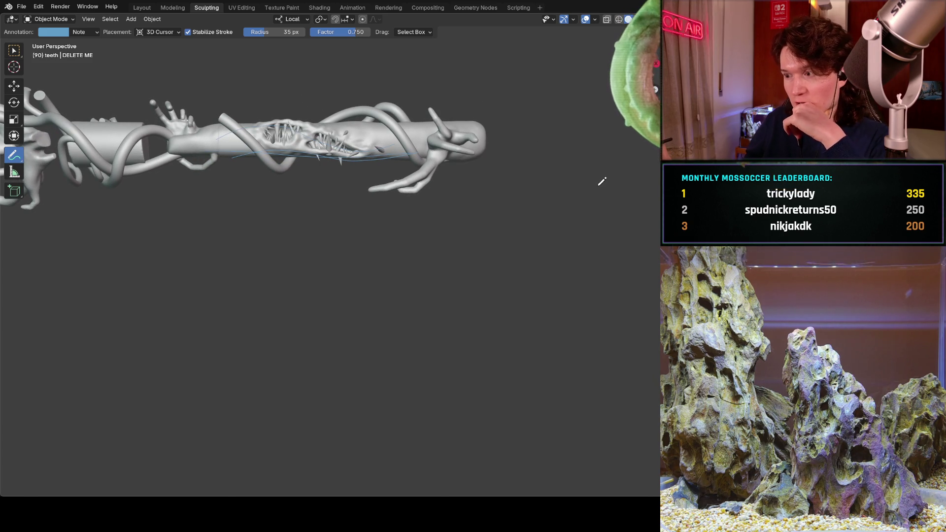
key("ctrl+space")
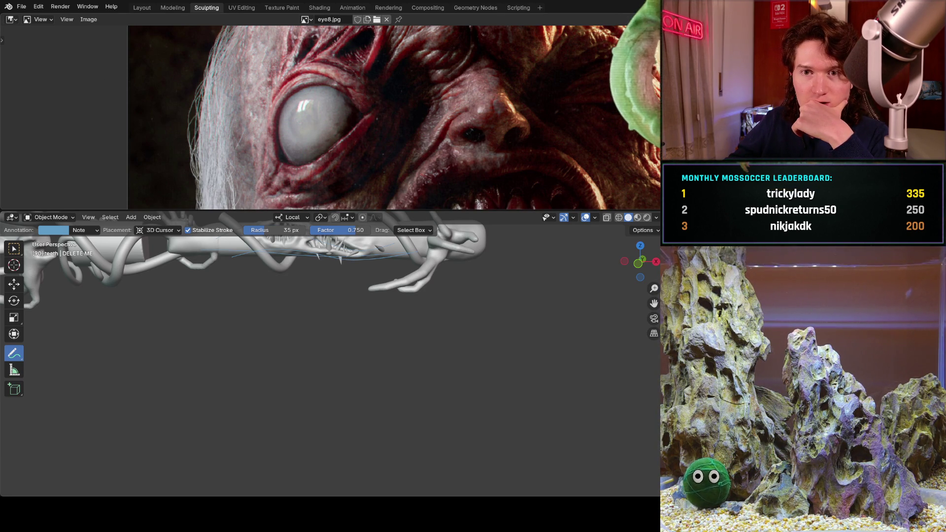
Resize the eye8.jpg reference panel and unlink the eye8.jpg image from it.
key("alt+r")
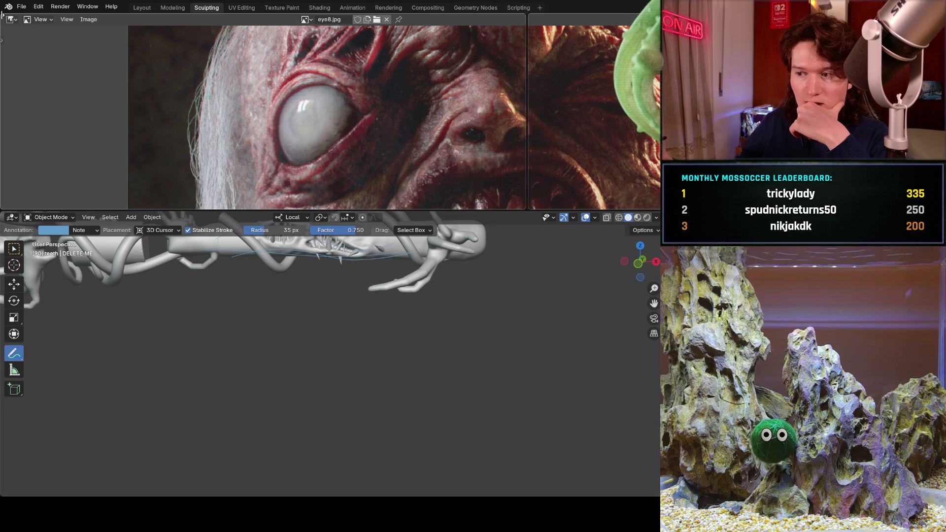
left_click_drag(2, 15, 543, 119)
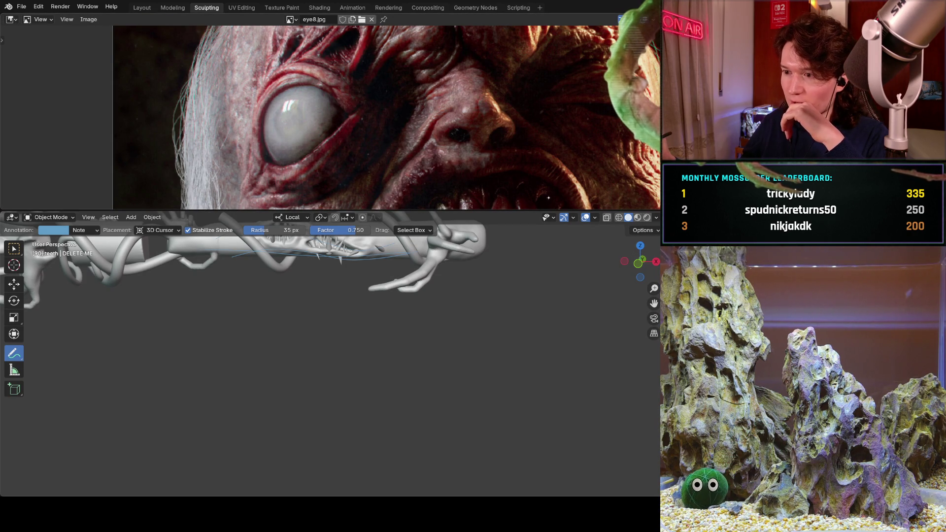
left_click_drag(546, 210, 547, 25)
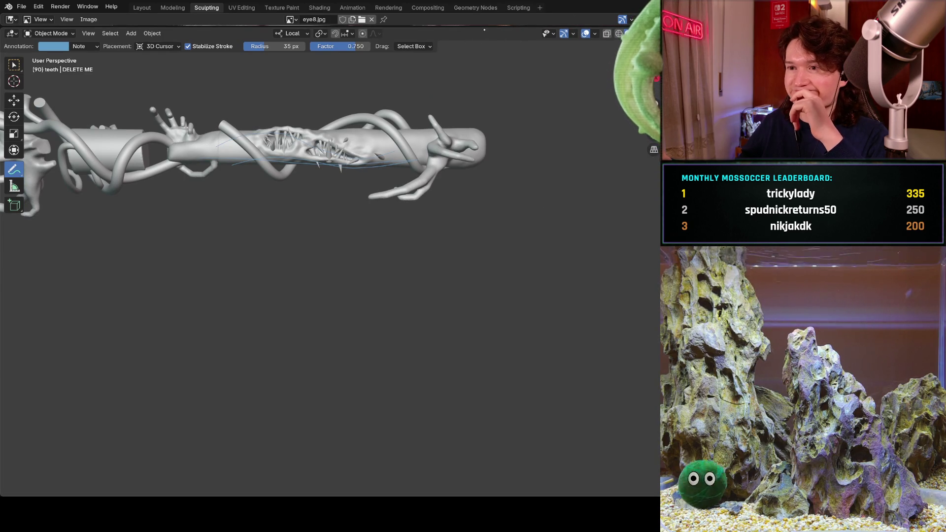
left_click_drag(483, 25, 505, 140)
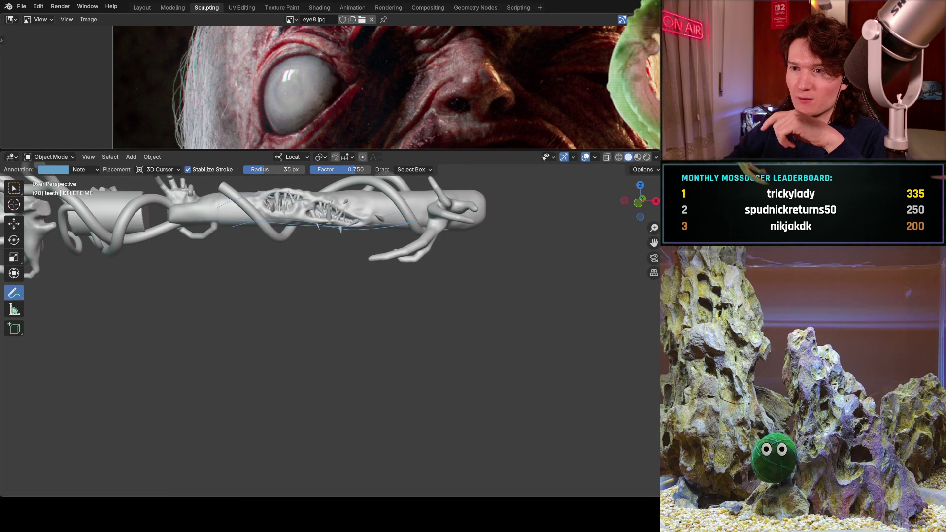
left_click(372, 19)
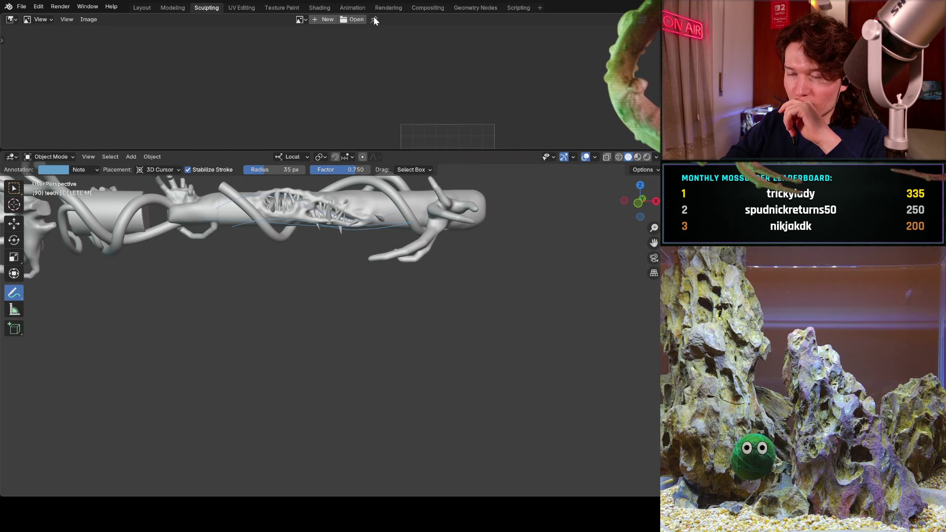
Close the empty reference image area so only the 3D sculpt view remains.
left_click(12, 20)
left_click(13, 23)
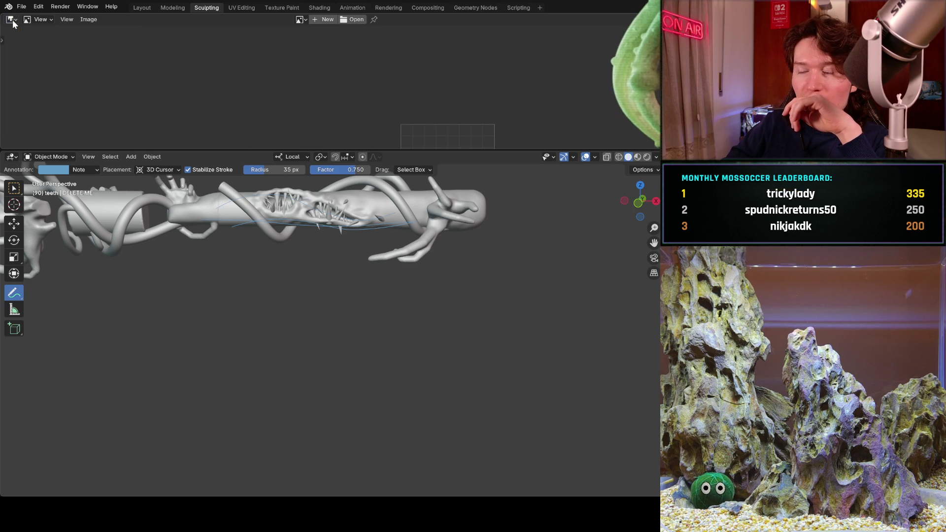
right_click(182, 20)
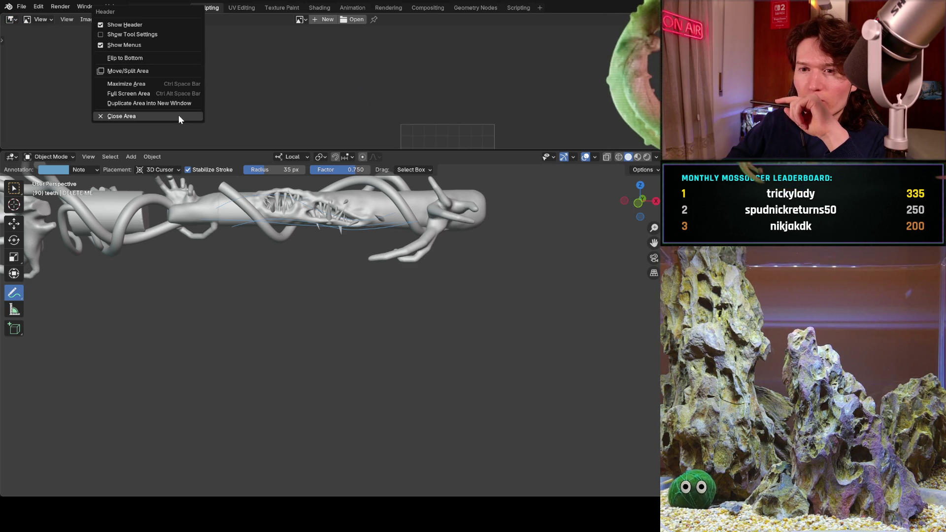
key("Escape")
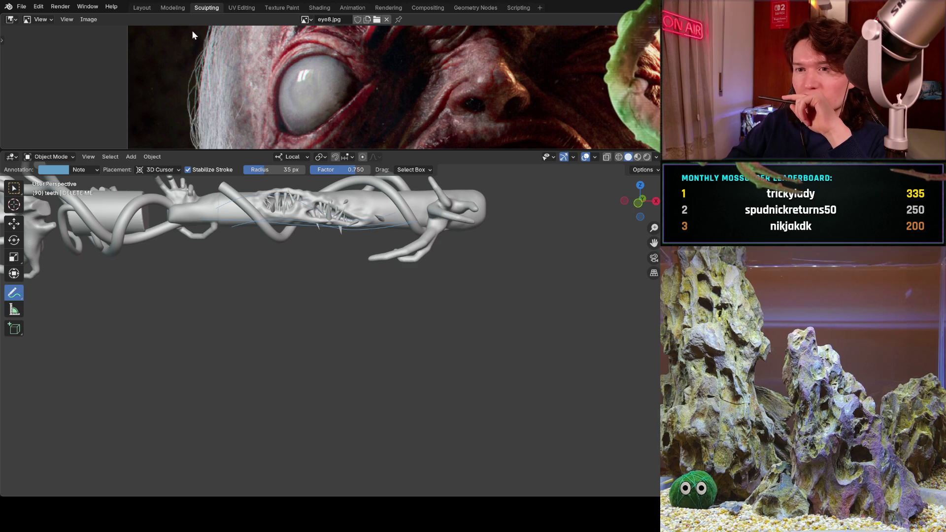
right_click(179, 19)
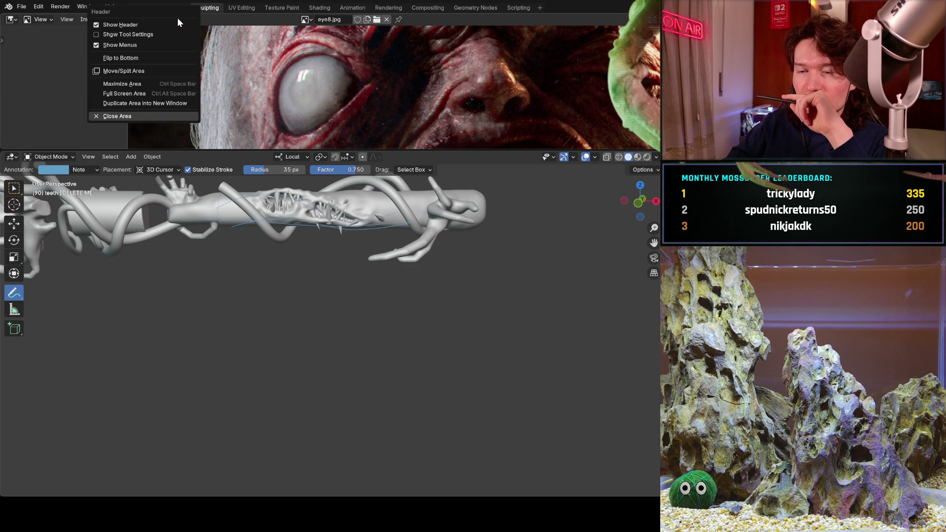
left_click(156, 116)
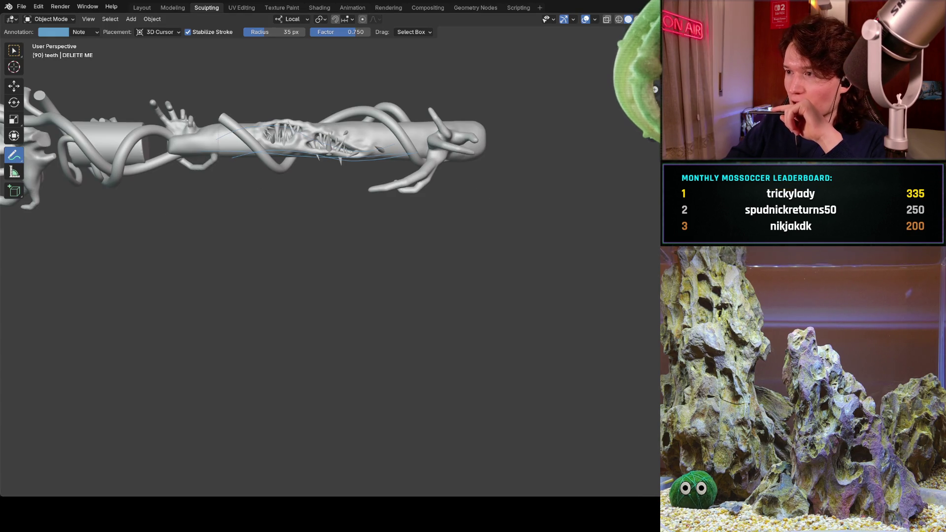
Split the eye6.jpg panel into two stacked editors, with a Teratoma teeth reference on top.
key("ctrl+space")
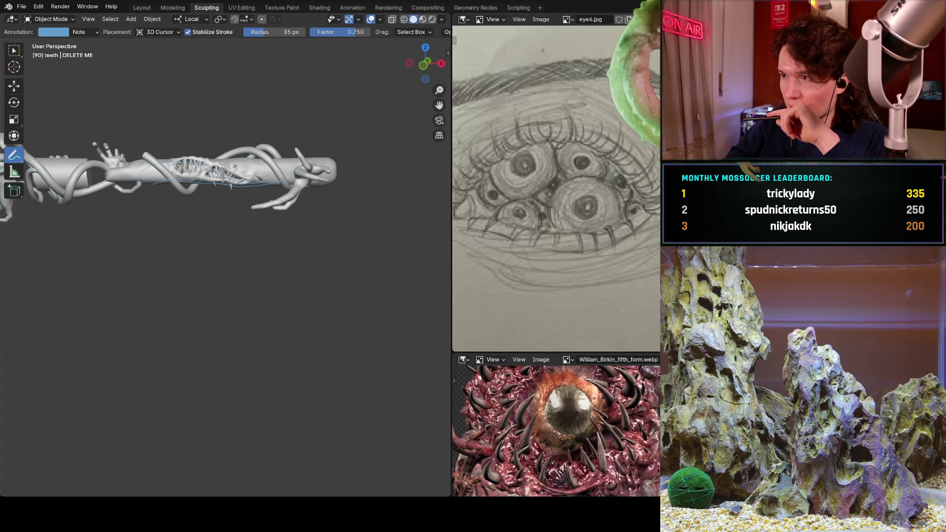
mouse_move(658, 16)
left_mouse_down()
mouse_move(616, 74)
mouse_move(592, 217)
mouse_move(512, 127)
mouse_move(607, 75)
mouse_move(607, 133)
left_mouse_up()
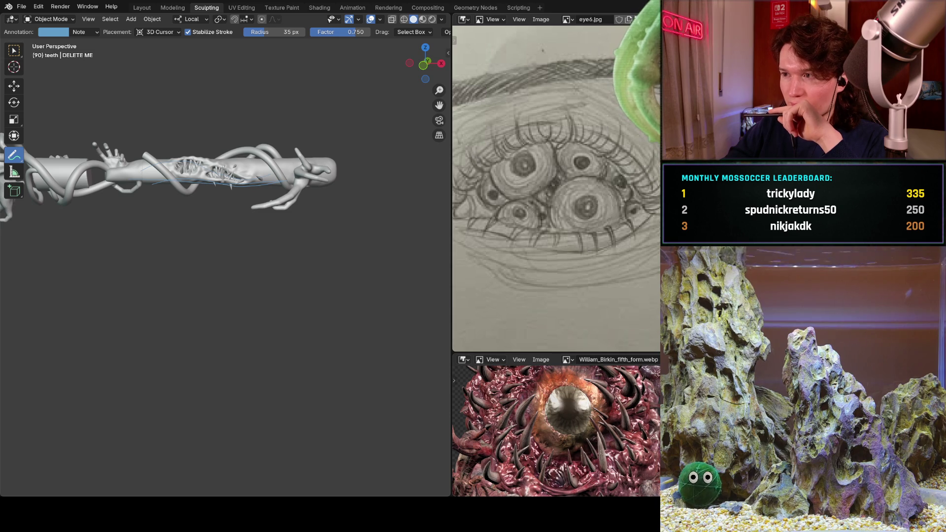
mouse_move(454, 14)
left_mouse_down()
mouse_move(522, 99)
mouse_move(542, 102)
mouse_move(592, 217)
left_mouse_up()
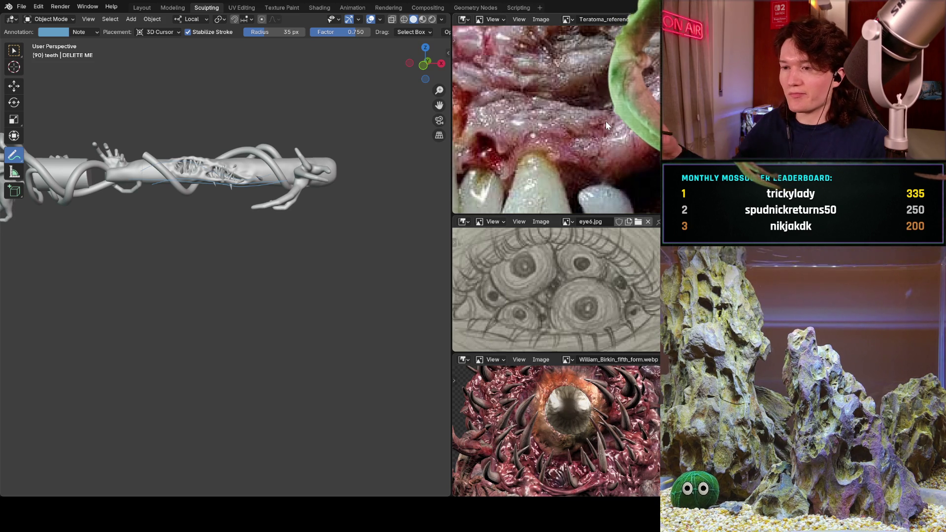
Pan the top teeth image, then zoom and reposition the rusher_callisto_protocol.webp mouth reference.
middle_click_drag(606, 125, 572, 115)
scroll(591, 114, "down", 5)
scroll(573, 117, "down", 1)
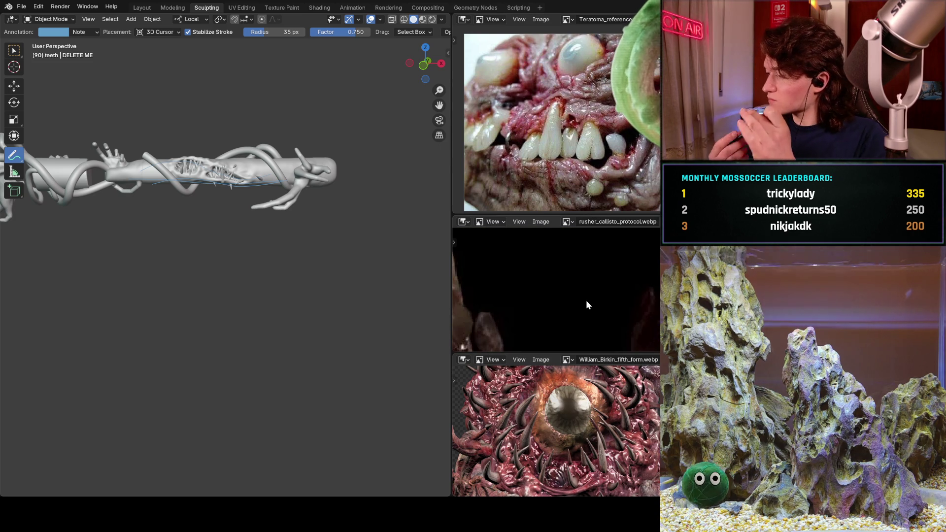
scroll(527, 321, "down", 5)
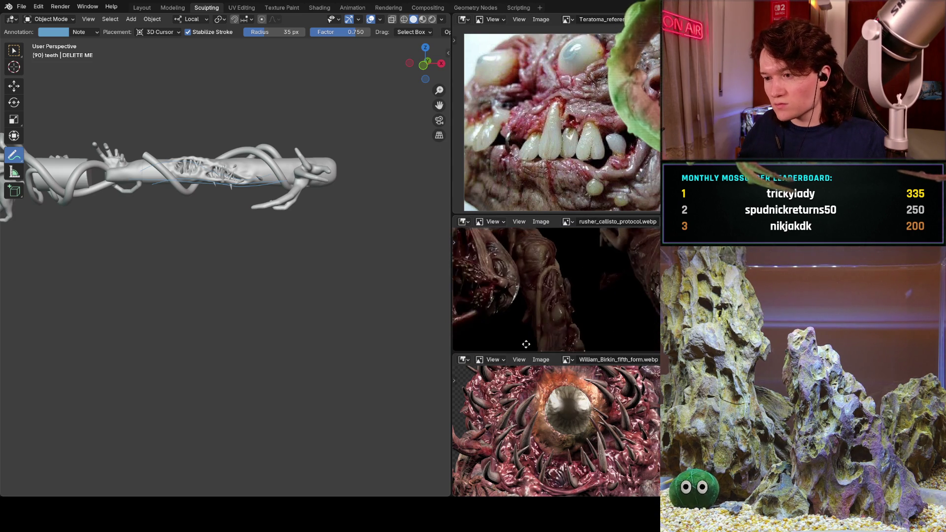
mouse_move(536, 302)
middle_mouse_down()
mouse_move(555, 272)
mouse_move(605, 255)
mouse_move(513, 291)
mouse_move(566, 246)
mouse_move(584, 267)
mouse_move(590, 262)
middle_mouse_up()
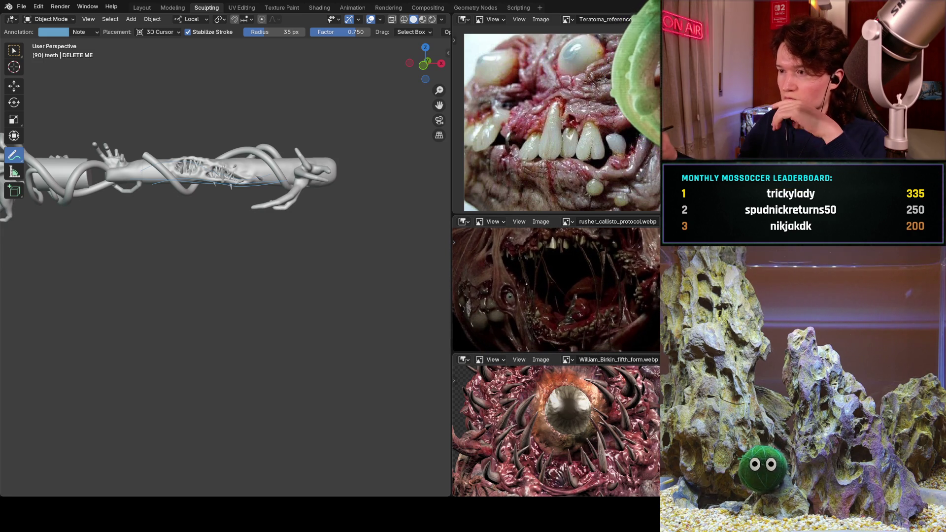
Make the middle mouth reference panel taller and frame the teeth close-up above it.
left_click_drag(574, 216, 577, 129)
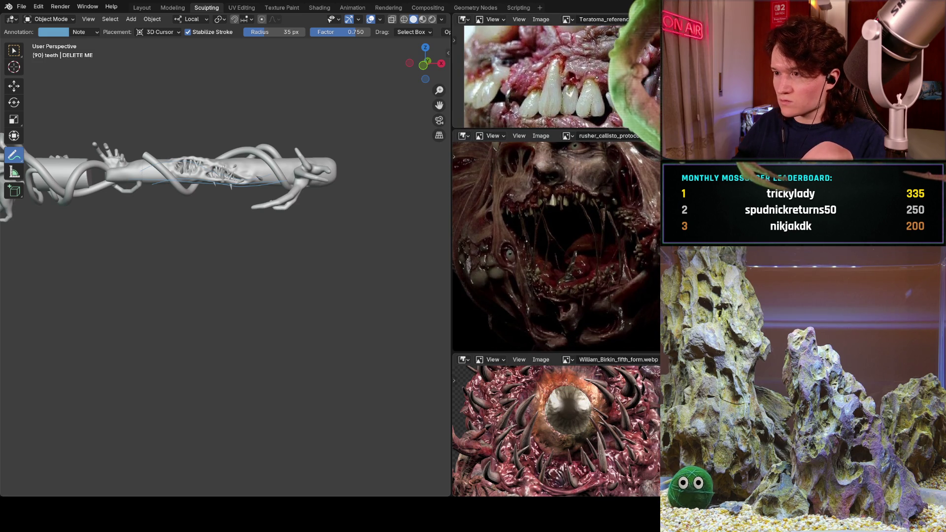
middle_click_drag(542, 78, 560, 52)
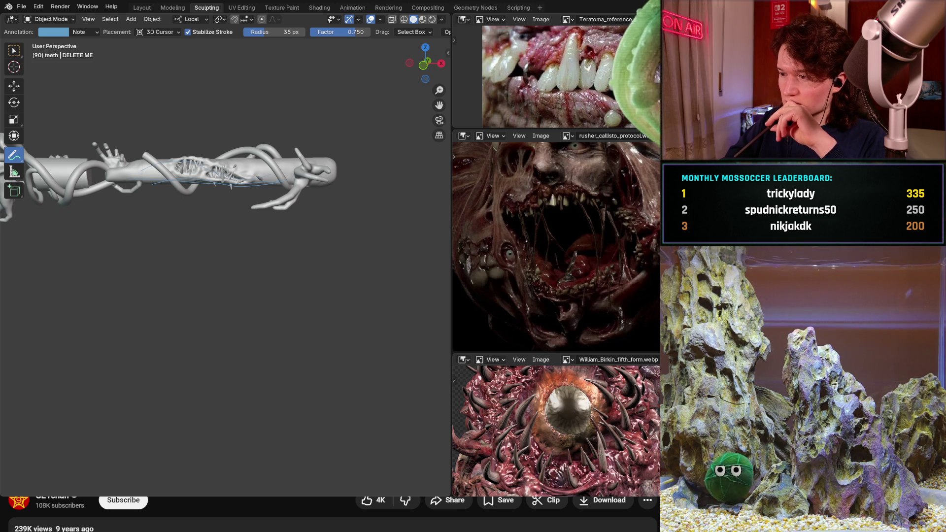
scroll(330, 512, "down", 1)
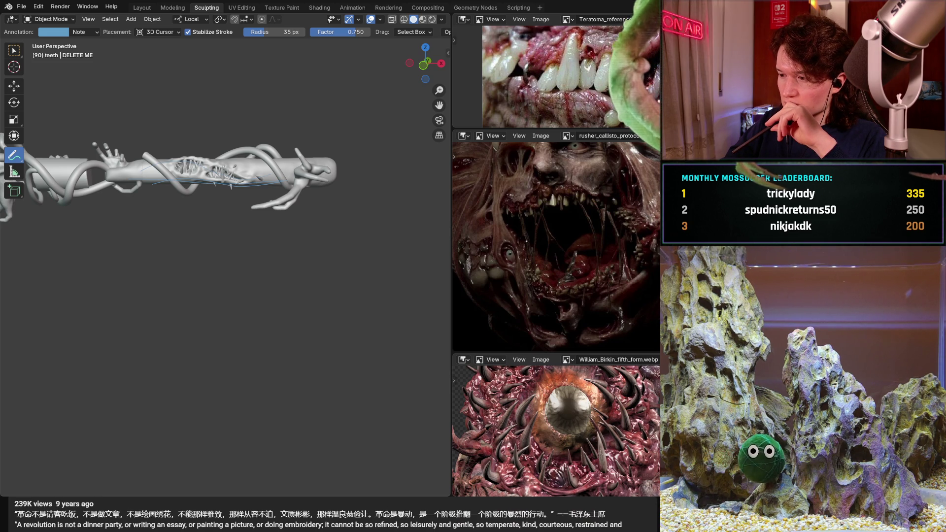
scroll(331, 512, "up", 1)
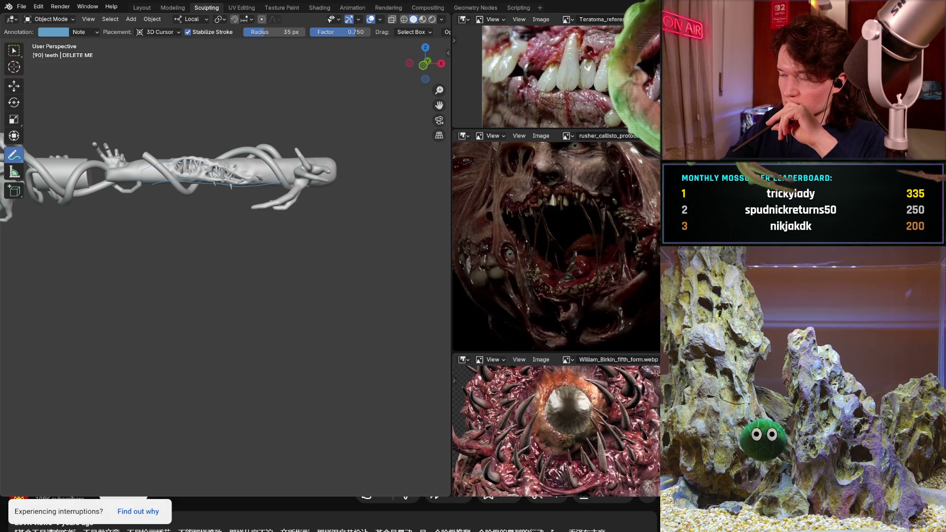
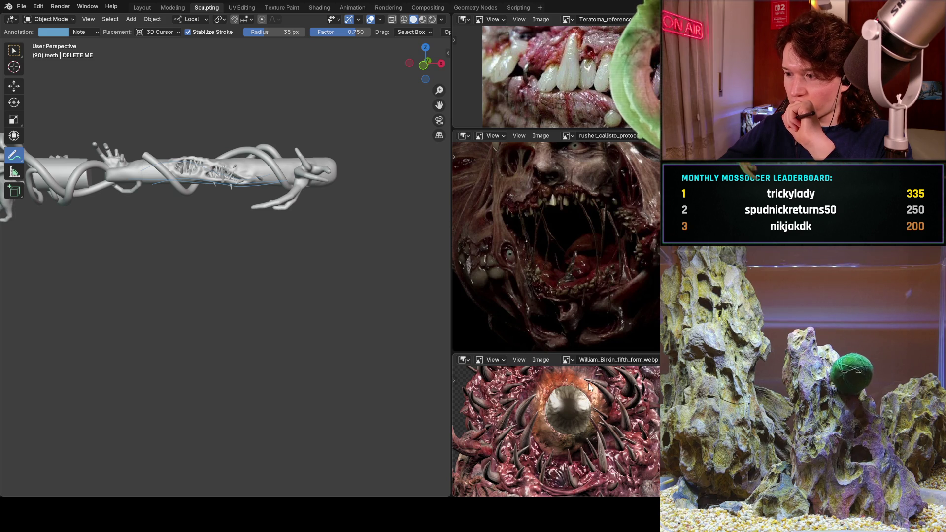
Swap the bottom reference image to Silent-Hill-f-Shackled-Monster and pan it to the mouth.
left_click_drag(590, 387, 587, 383)
left_click_drag(634, 412, 631, 417)
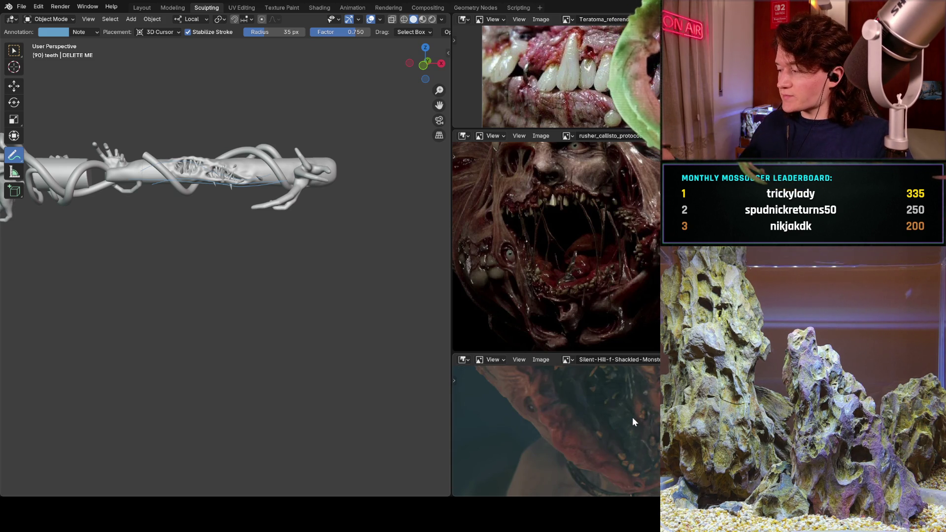
middle_click_drag(632, 417, 626, 436)
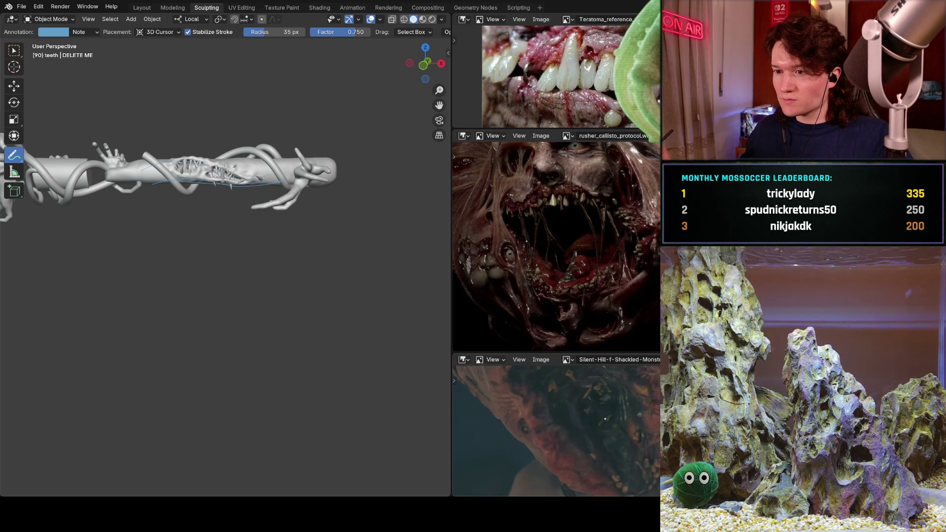
Zoom and pan the 3D viewport in on the teeth-filled slit in the forearm.
scroll(217, 245, "up", 5)
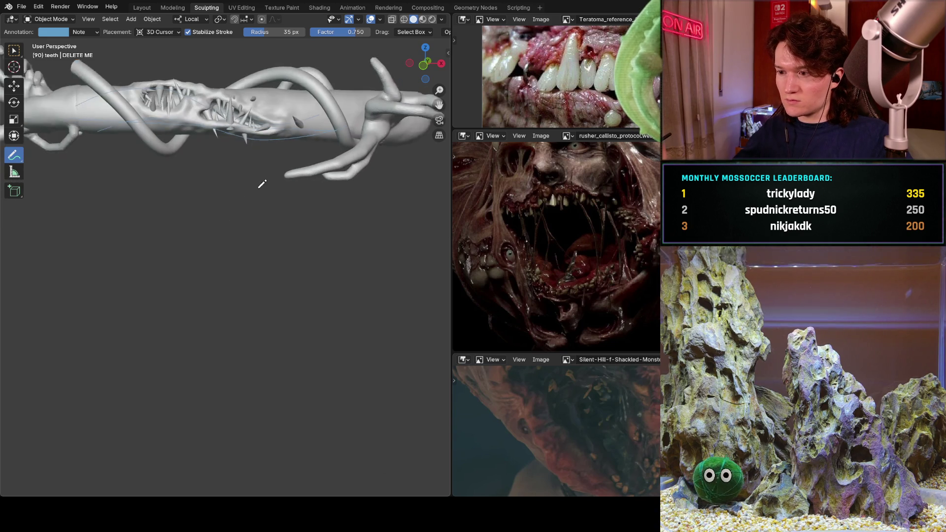
middle_click_drag(226, 189, 308, 353, "shift")
scroll(277, 262, "up", 2)
mouse_move(277, 262)
middle_mouse_down("shift")
mouse_move(305, 338)
mouse_move(235, 327)
mouse_move(268, 332)
mouse_move(255, 331)
middle_mouse_up("shift")
scroll(306, 338, "up", 2)
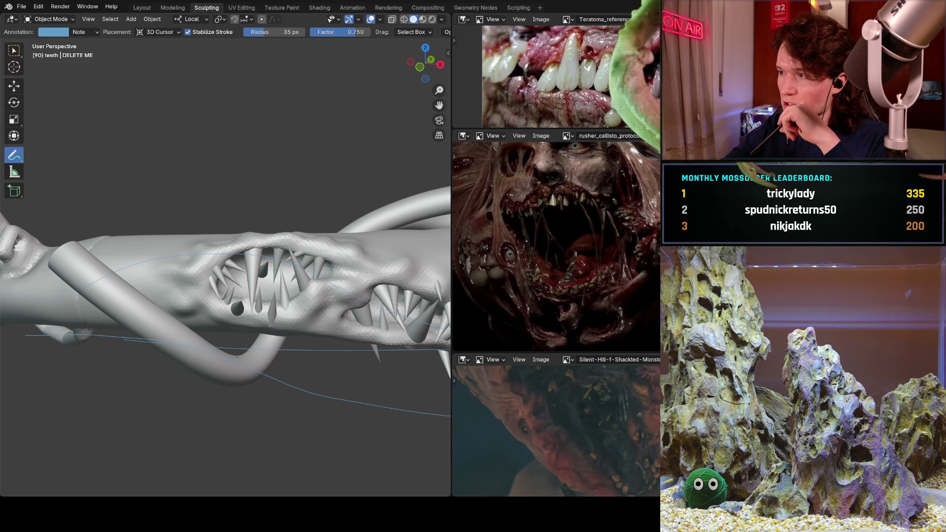
Delete the teeth object, widen the 3D view toward the references, and orbit the forearm.
key("Delete")
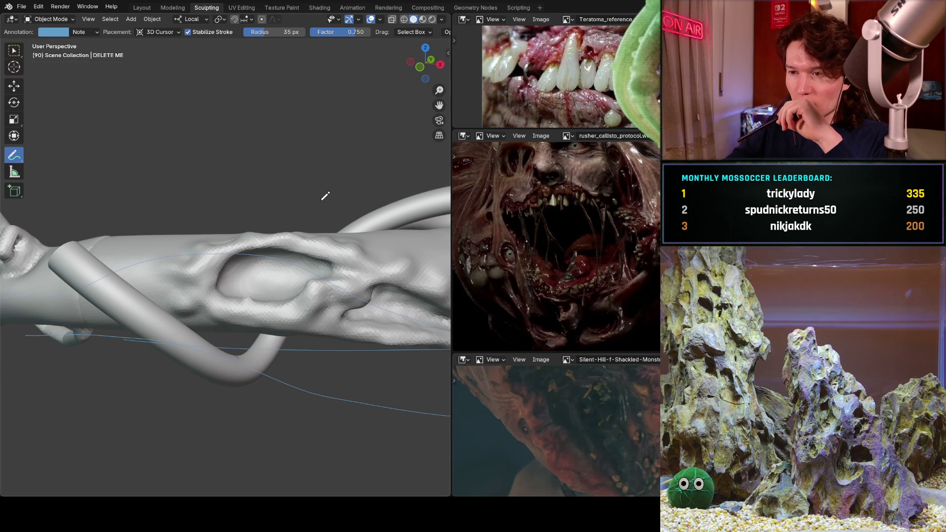
left_click_drag(452, 263, 631, 263)
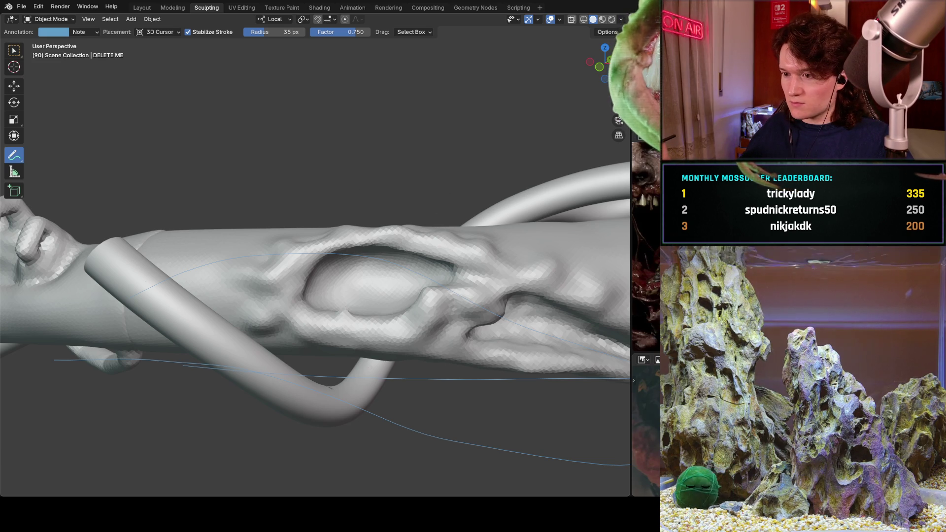
mouse_move(437, 205)
middle_mouse_down()
mouse_move(281, 209)
mouse_move(303, 236)
middle_mouse_up()
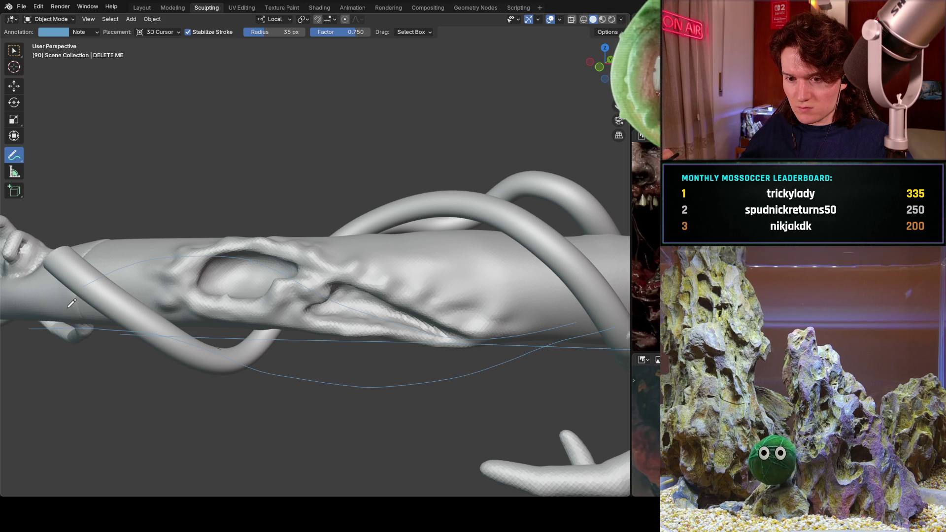
mouse_move(123, 302)
middle_mouse_down()
mouse_move(302, 300)
mouse_move(311, 332)
mouse_move(349, 291)
mouse_move(353, 299)
mouse_move(272, 296)
mouse_move(325, 269)
middle_mouse_up()
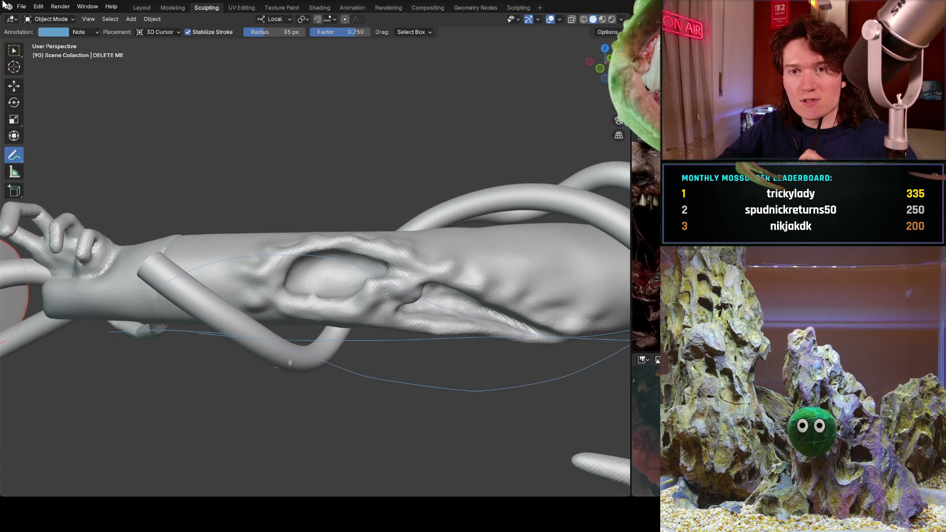
left_click(51, 19)
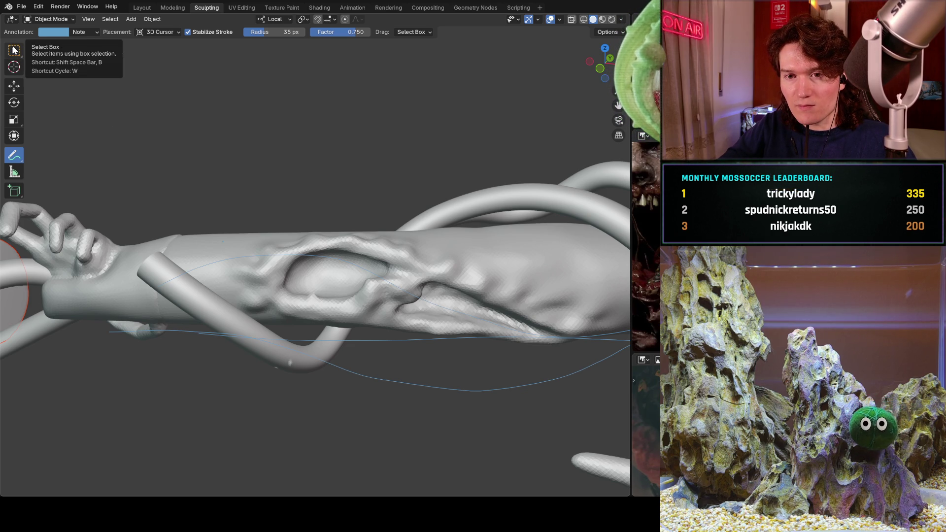
With the Select Box tool, select the Line.001 tube and switch it to Sculpt Mode.
left_click(14, 50)
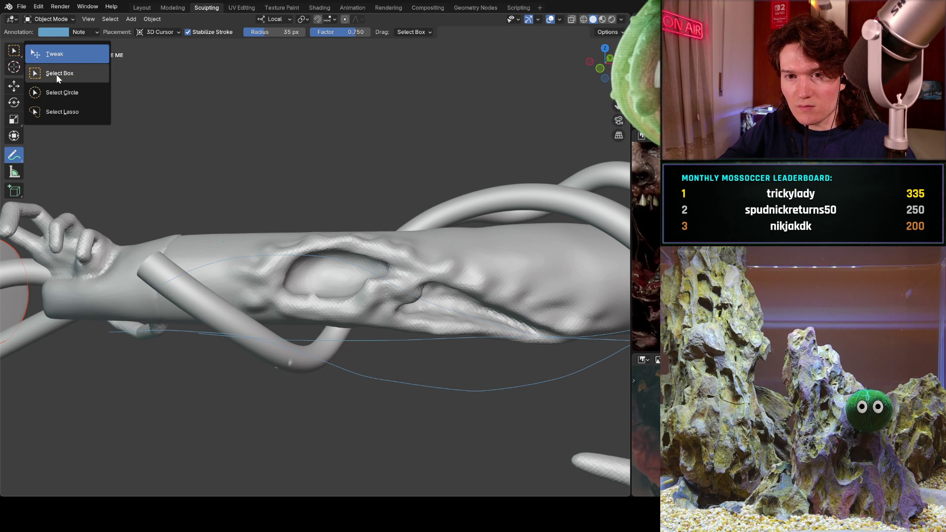
left_click(56, 75)
left_click(235, 257)
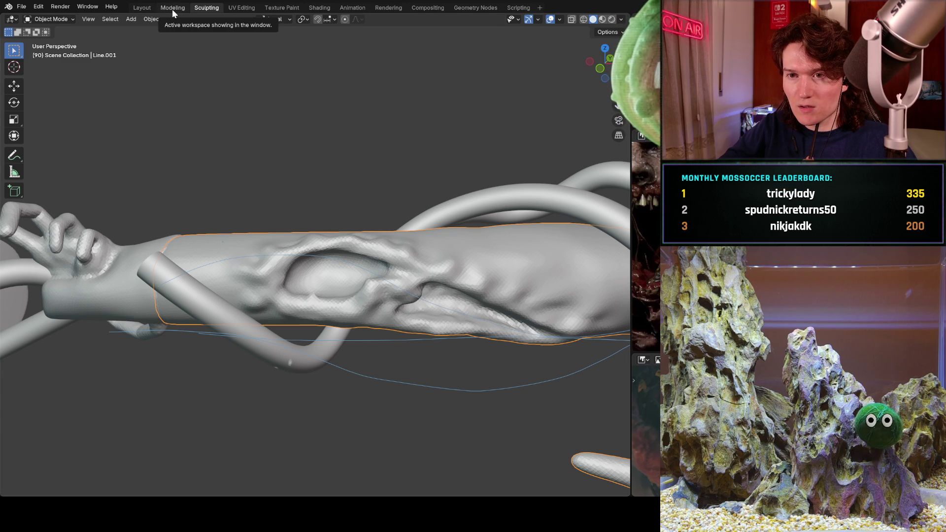
left_click(72, 19)
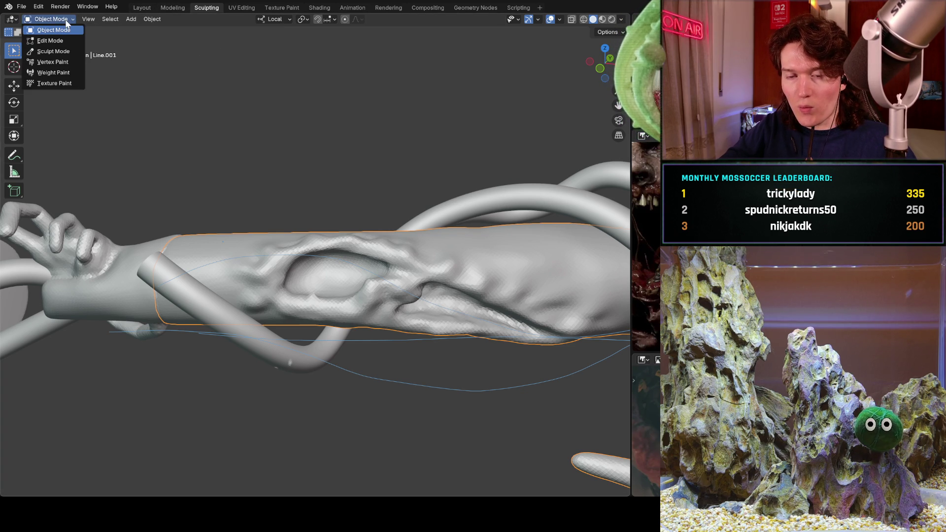
left_click(70, 51)
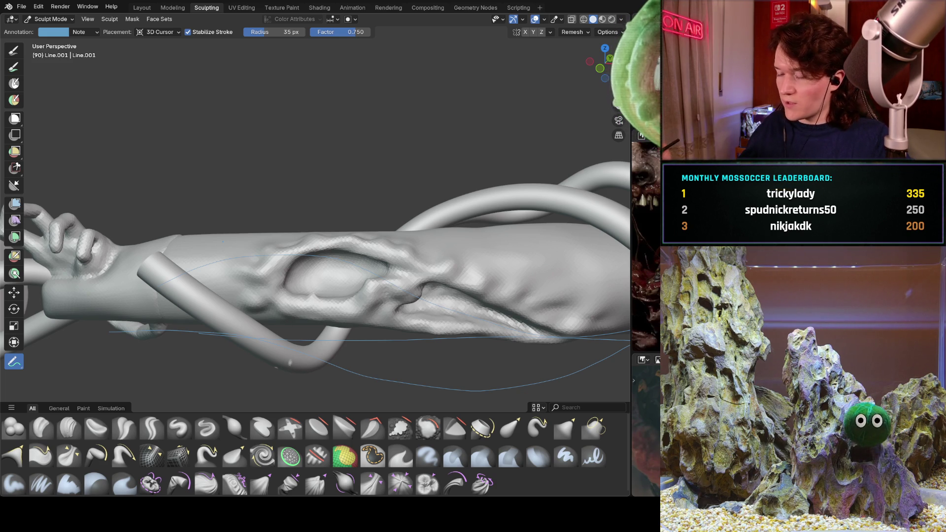
Flatten the wrinkled slit on the forearm with the Crease Sharp brush.
mouse_move(256, 310)
middle_mouse_down()
mouse_move(284, 317)
mouse_move(343, 238)
middle_mouse_up()
scroll(334, 255, "up", 5)
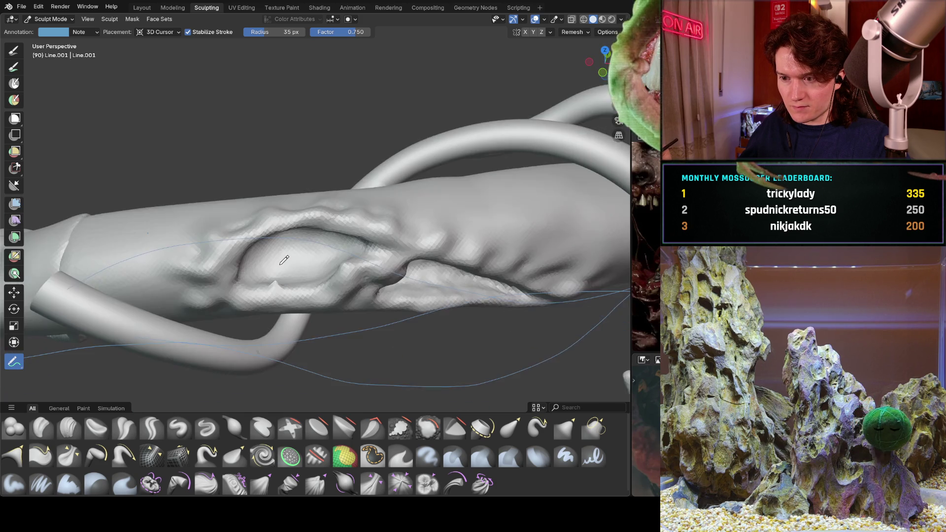
scroll(333, 256, "down", 2)
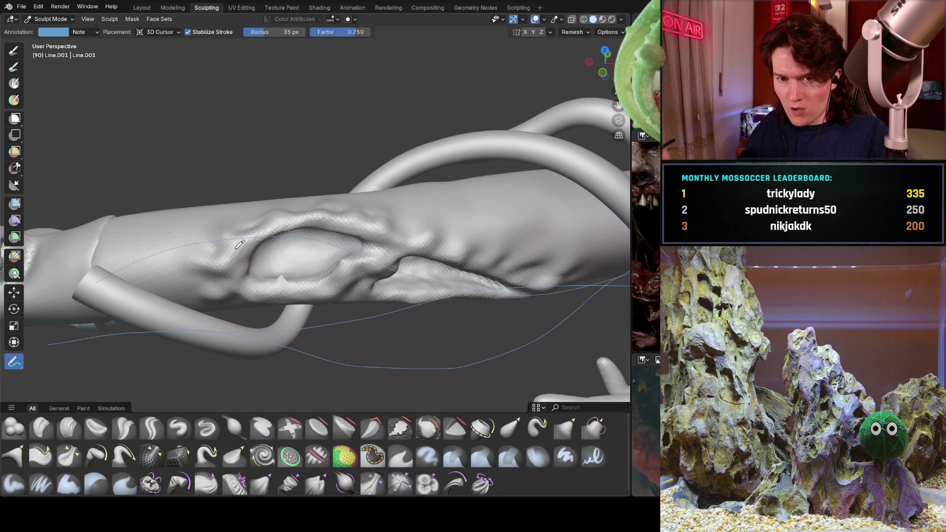
key("shift+c")
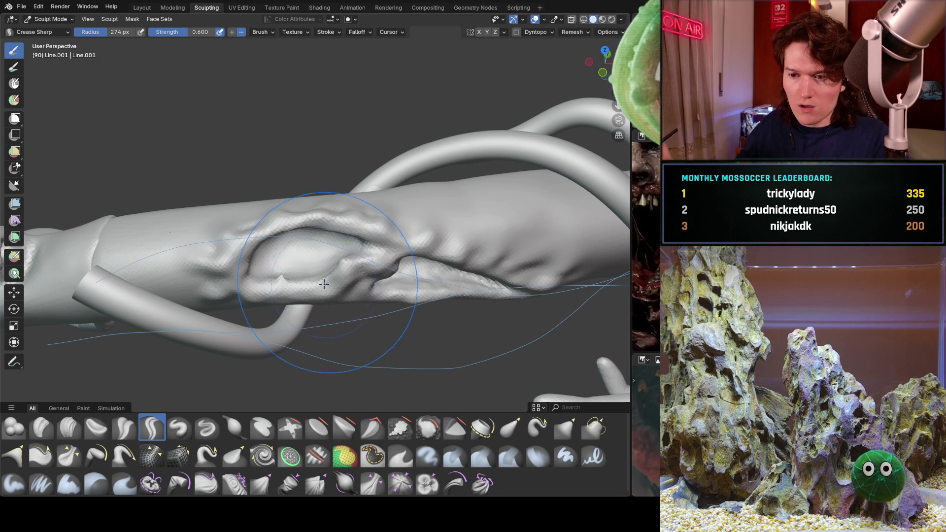
mouse_move(311, 267)
left_mouse_down("shift")
mouse_move(335, 237)
mouse_move(286, 239)
mouse_move(307, 271)
mouse_move(291, 244)
mouse_move(345, 232)
mouse_move(307, 270)
left_mouse_up("shift")
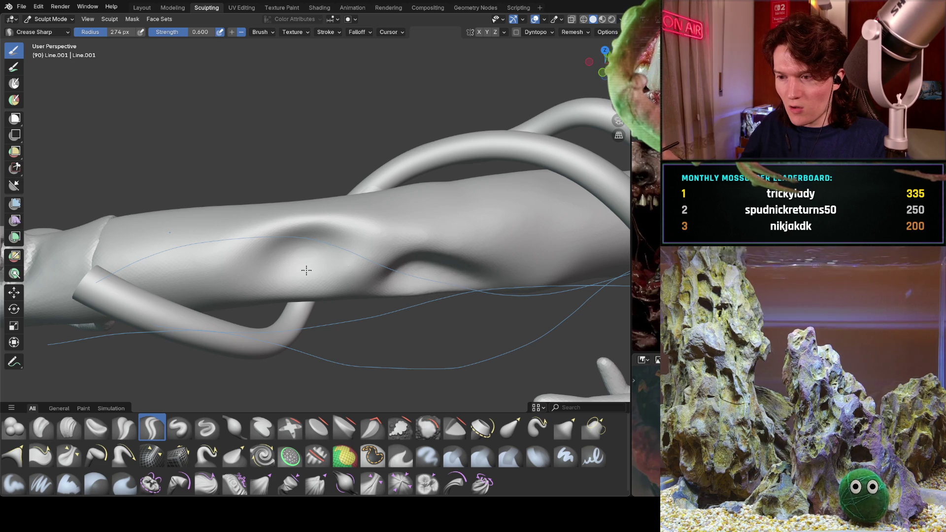
Orbit around the whole hand sculpt to check the smoothed area, then pick Inflate/Deflate.
middle_click_drag(492, 233, 424, 180)
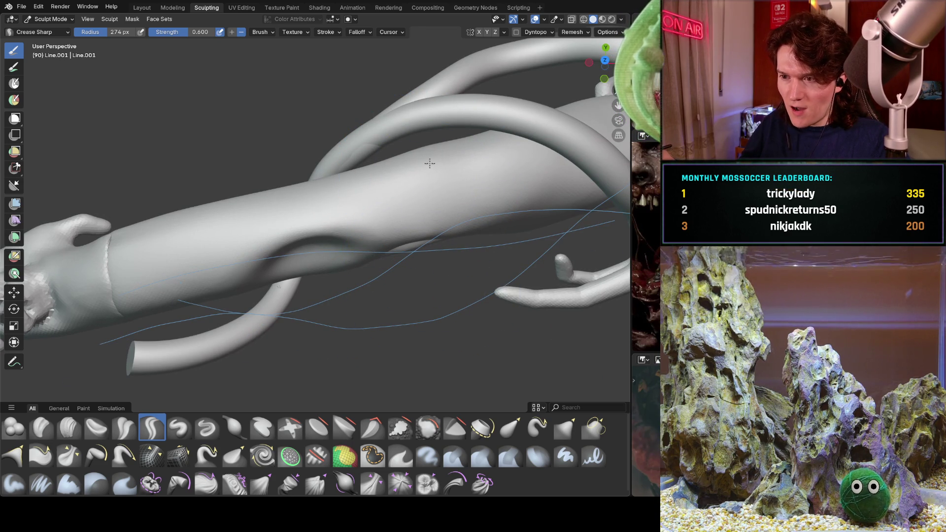
mouse_move(334, 284)
middle_mouse_down()
mouse_move(353, 212)
mouse_move(421, 219)
middle_mouse_up()
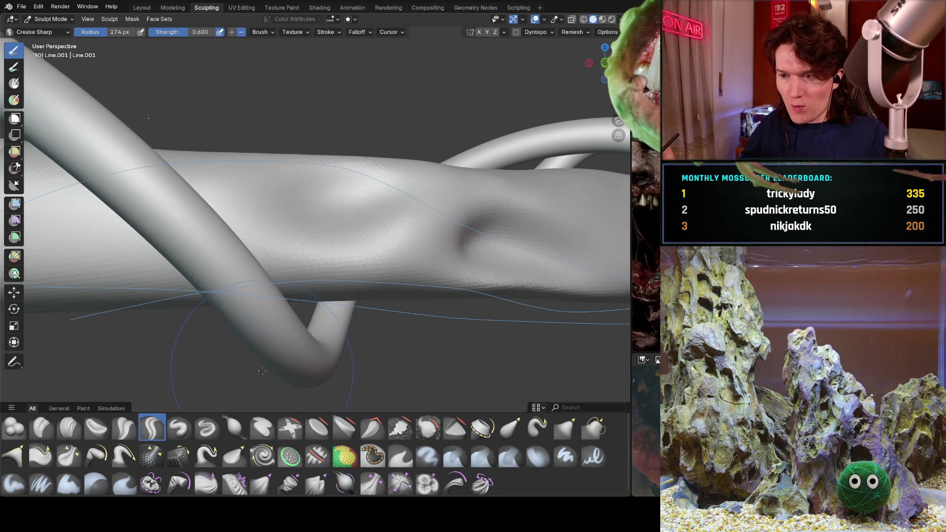
mouse_move(393, 225)
middle_mouse_down()
mouse_move(463, 254)
mouse_move(313, 229)
middle_mouse_up()
scroll(338, 244, "up", 8)
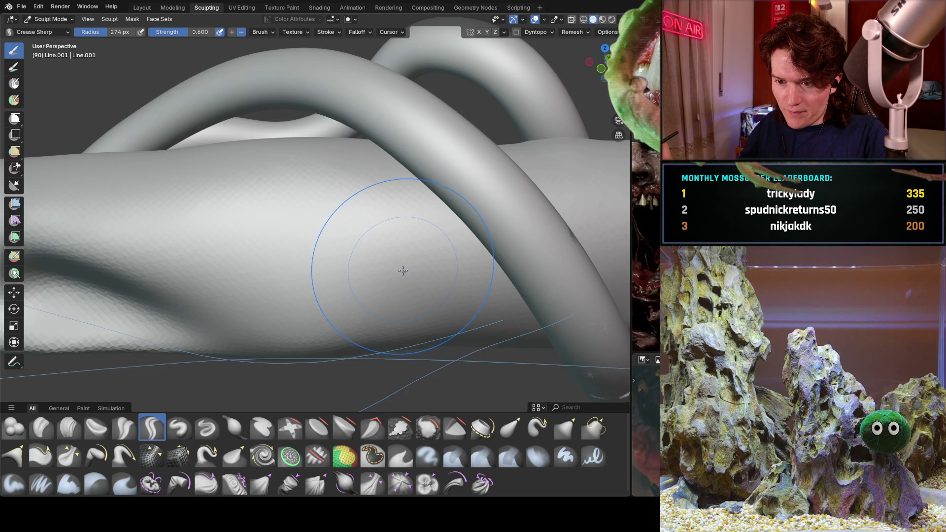
middle_click_drag(324, 262, 485, 202)
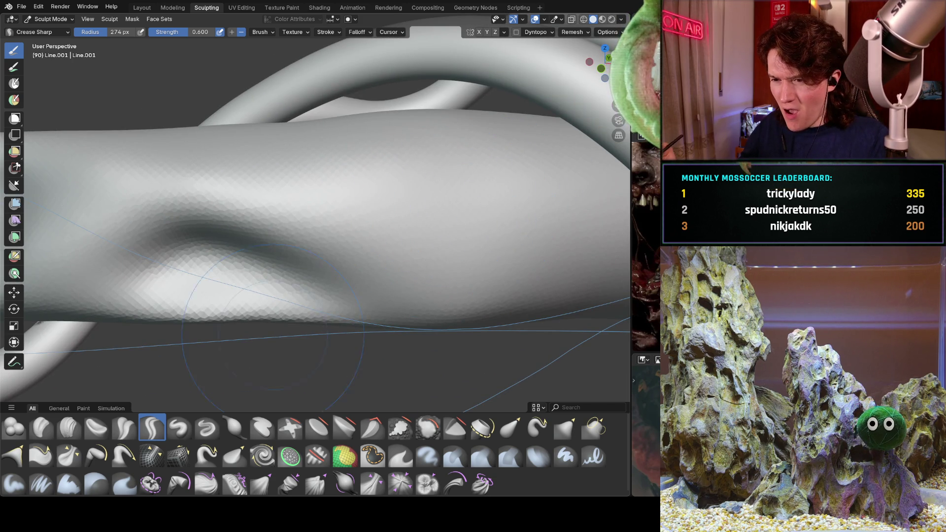
scroll(424, 221, "down", 6)
mouse_move(424, 221)
middle_mouse_down()
mouse_move(315, 200)
mouse_move(232, 259)
mouse_move(192, 241)
middle_mouse_up()
scroll(233, 259, "up", 3)
mouse_move(340, 271)
middle_mouse_down()
mouse_move(303, 213)
mouse_move(318, 268)
mouse_move(365, 261)
mouse_move(396, 287)
mouse_move(360, 226)
mouse_move(328, 253)
mouse_move(359, 244)
middle_mouse_up()
scroll(359, 243, "up", 4)
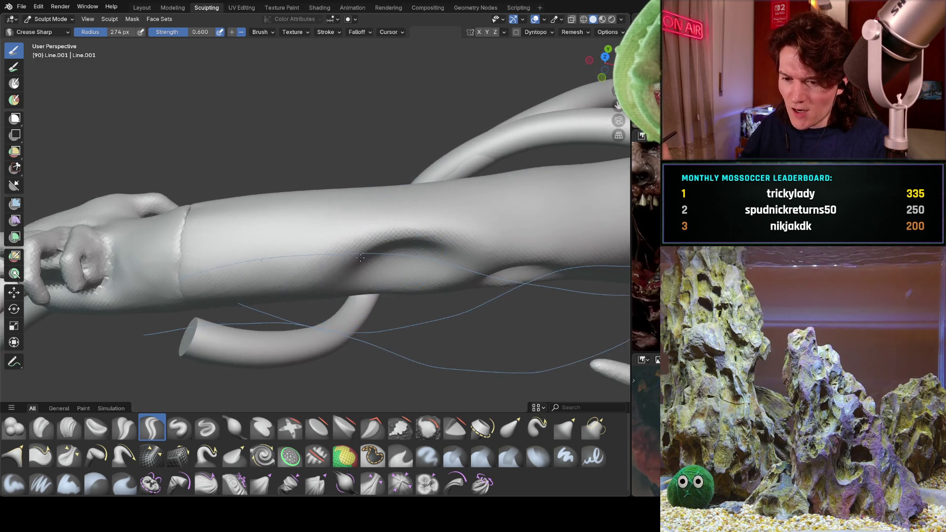
left_click(235, 427)
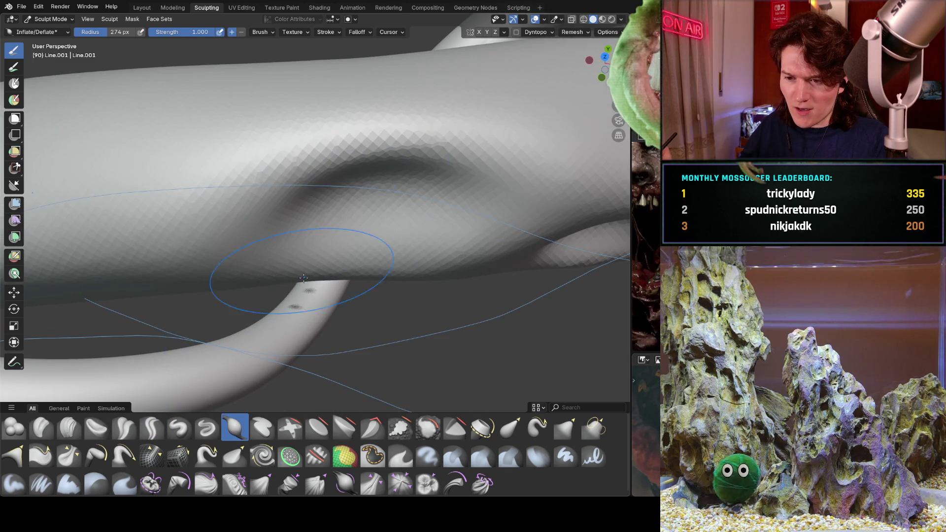
Try reshaping the arm bulge with the Grab brush, then undo those edits.
middle_click_drag(316, 226, 348, 186)
key("g")
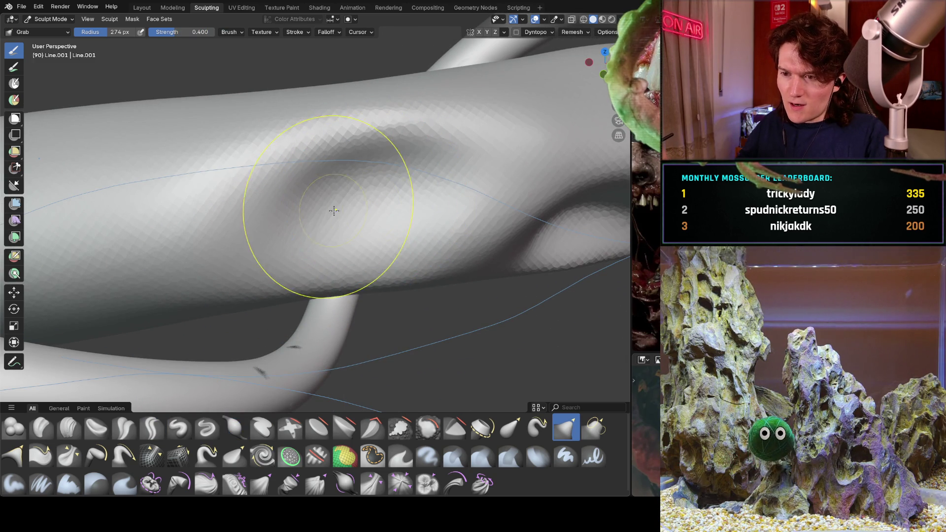
left_click_drag(338, 205, 354, 211)
left_click(69, 427)
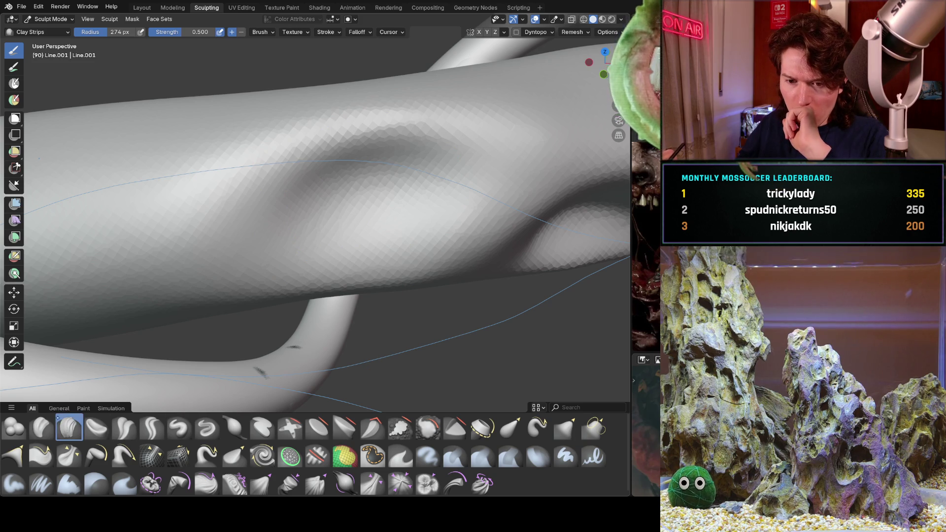
key("ctrl+z")
key("ctrl+z")
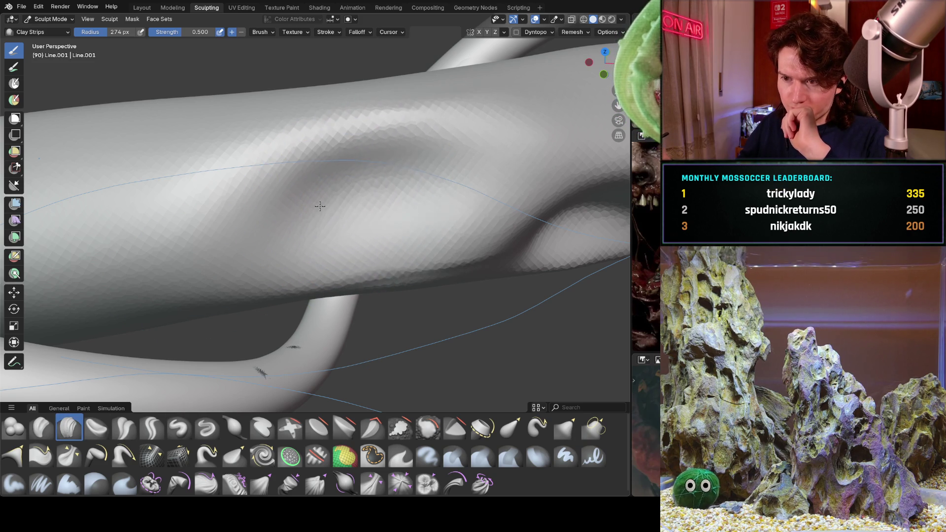
key("ctrl+z")
mouse_move(380, 211)
middle_mouse_down()
mouse_move(408, 171)
mouse_move(426, 176)
mouse_move(401, 219)
middle_mouse_up()
middle_click_drag(439, 147, 455, 139)
key("ctrl+z")
key("ctrl+z")
middle_click_drag(293, 231, 472, 262)
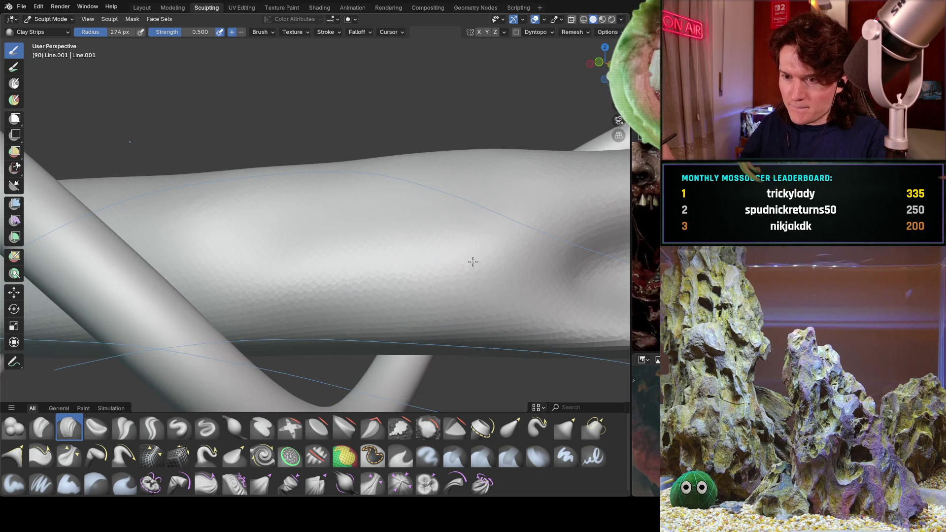
middle_click_drag(400, 174, 431, 222)
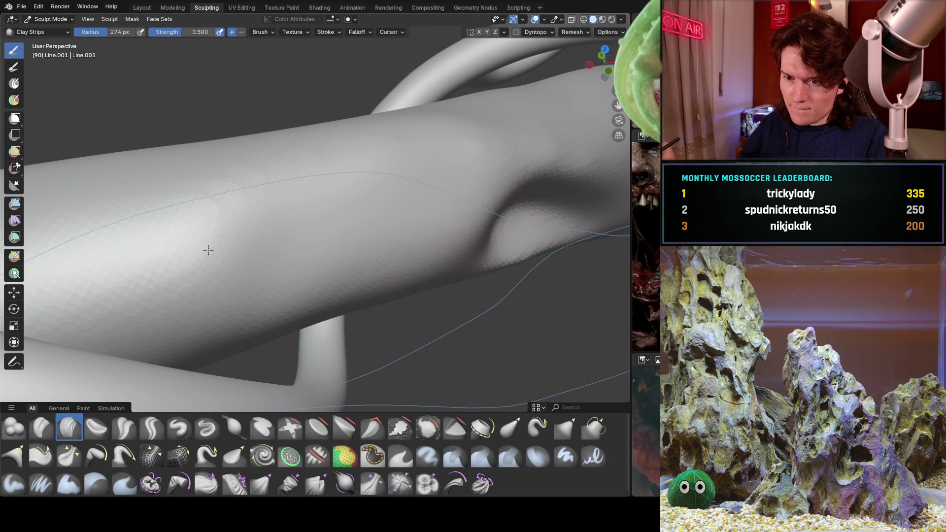
Build a clay ridge at 155 px radius, then smooth the blotchy surface at 60 px.
key("f")
left_click(276, 247)
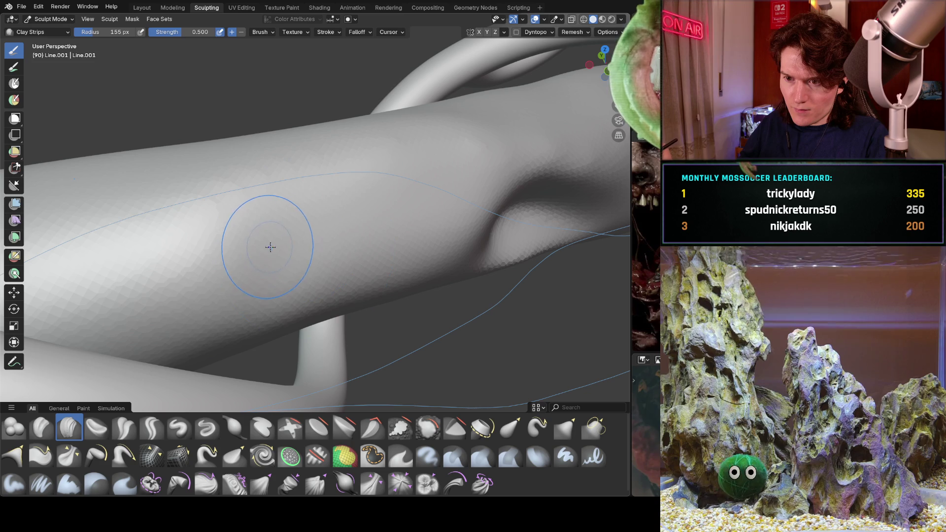
left_click_drag(269, 243, 271, 249)
key("f")
left_click(367, 222)
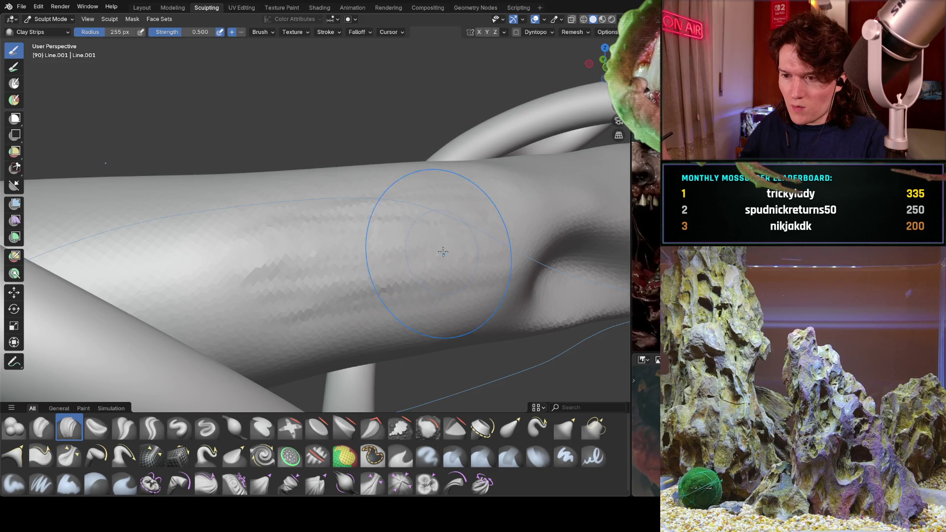
left_click_drag(422, 248, 336, 257, "shift")
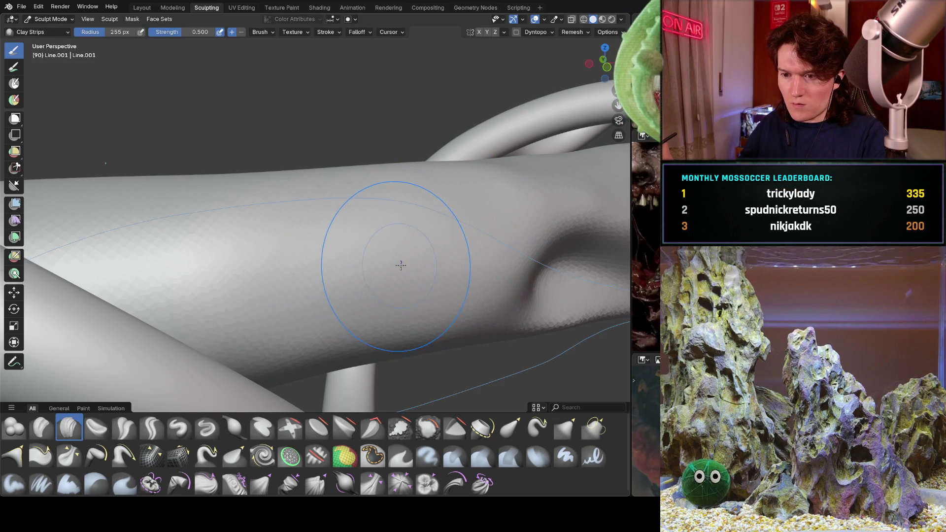
At 199 px radius, lay a broad Clay Strips band over the forearm dent and ridge its edges.
mouse_move(443, 205)
middle_mouse_down()
mouse_move(461, 213)
mouse_move(230, 192)
mouse_move(392, 222)
middle_mouse_up()
scroll(392, 221, "up", 5)
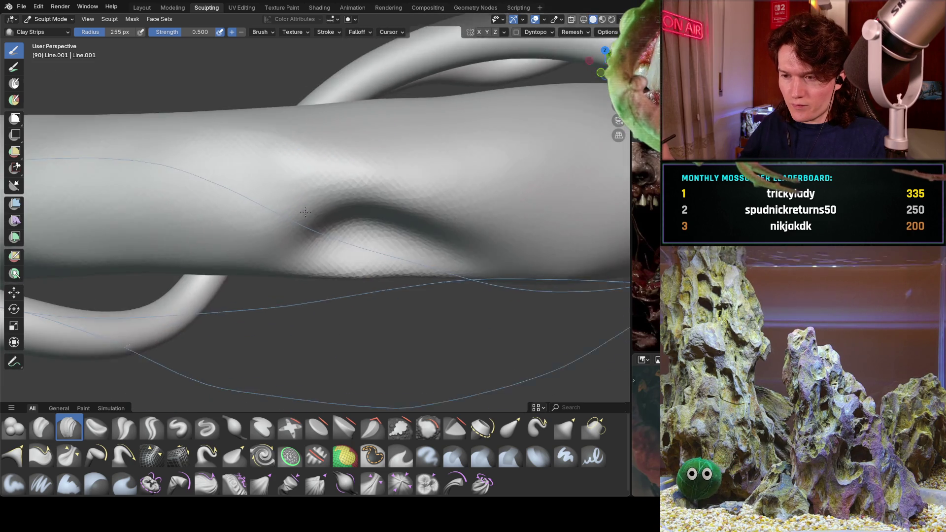
scroll(391, 213, "down", 3)
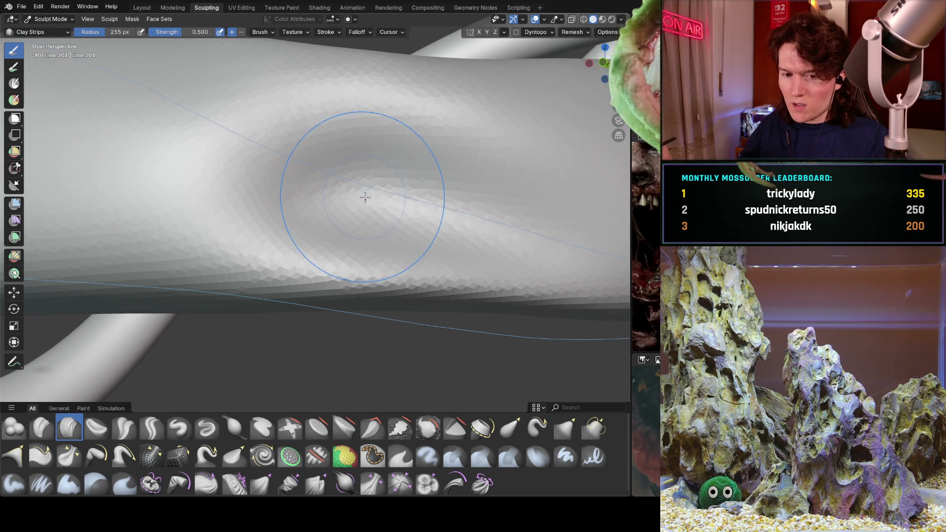
key("f")
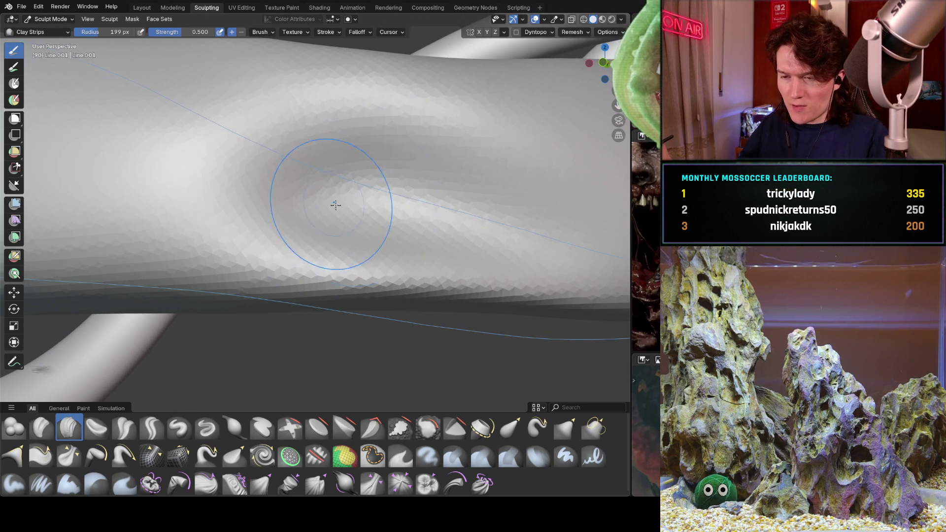
left_click(324, 192)
left_click_drag(498, 173, 276, 178)
scroll(325, 192, "down", 2)
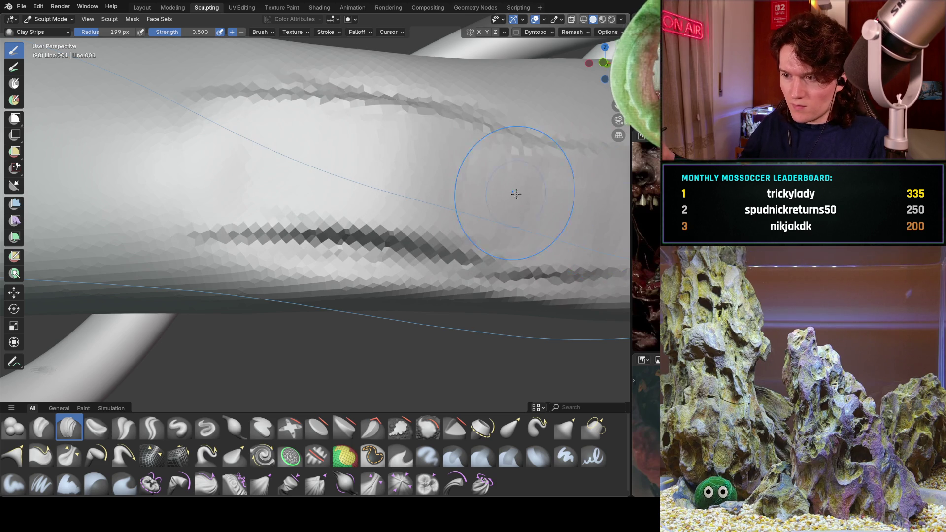
scroll(511, 182, "down", 3)
middle_click_drag(512, 182, 389, 203, "shift")
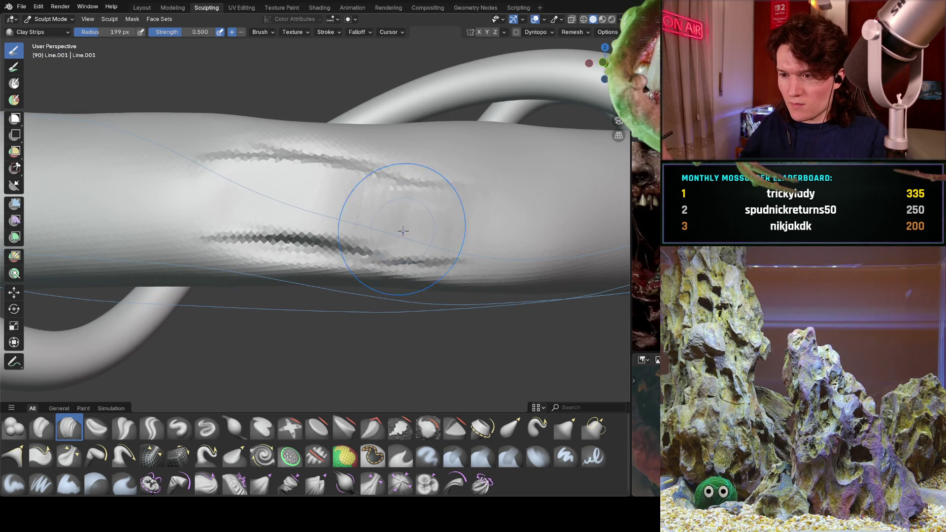
mouse_move(304, 254)
left_mouse_down()
mouse_move(340, 246)
mouse_move(306, 249)
mouse_move(450, 257)
mouse_move(439, 265)
mouse_move(256, 241)
mouse_move(276, 163)
mouse_move(212, 158)
left_mouse_up()
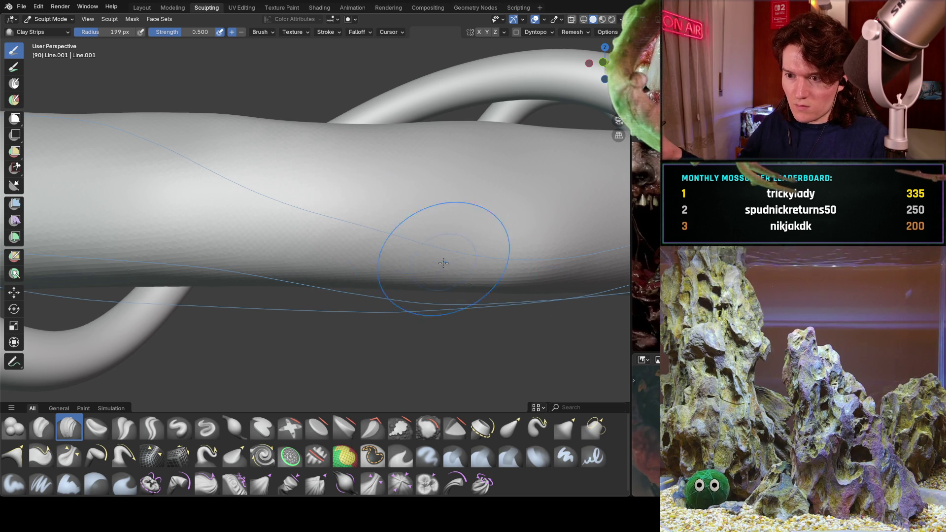
Orbit around to where the tentacle loop crosses the arm near the hand.
mouse_move(412, 205)
middle_mouse_down()
mouse_move(368, 235)
mouse_move(348, 221)
mouse_move(370, 243)
mouse_move(349, 254)
mouse_move(459, 239)
mouse_move(360, 297)
mouse_move(436, 245)
middle_mouse_up()
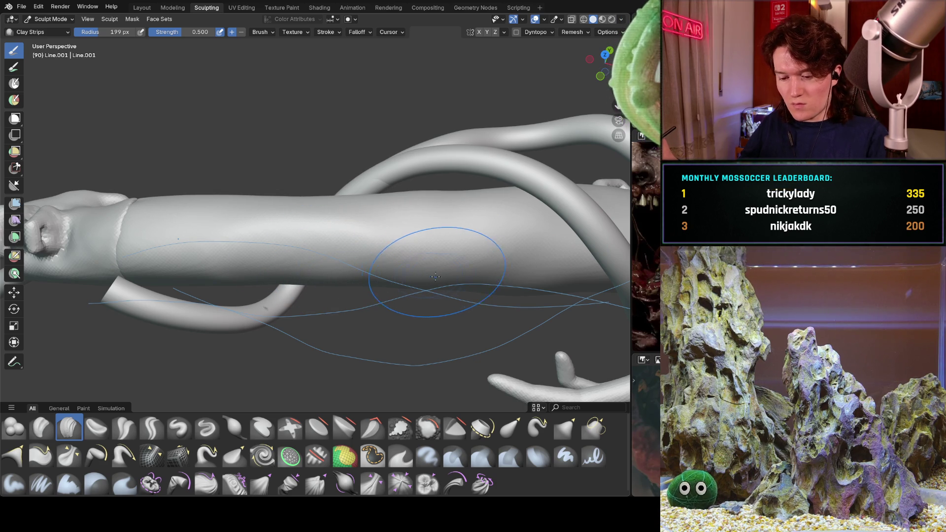
middle_click_drag(380, 232, 362, 190)
middle_click_drag(366, 247, 404, 258)
scroll(430, 201, "up", 3)
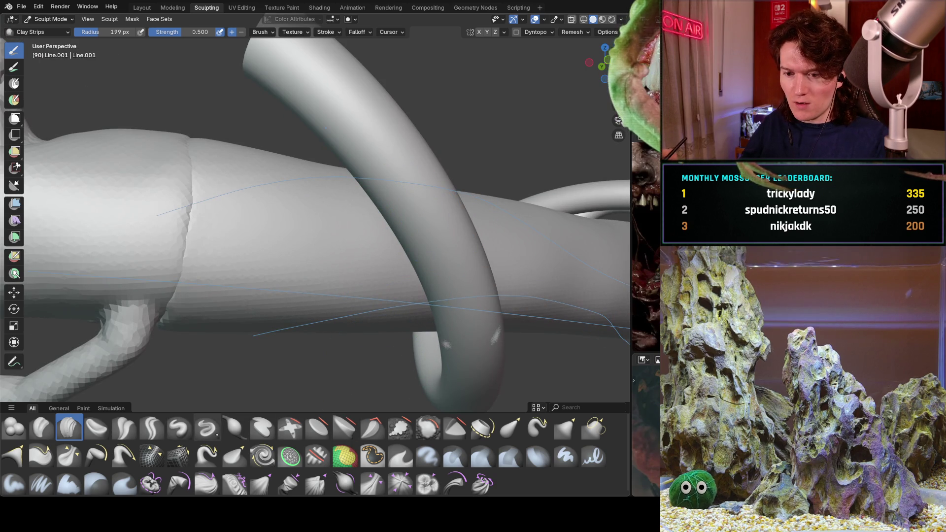
mouse_move(295, 281)
middle_mouse_down()
mouse_move(270, 275)
mouse_move(285, 281)
middle_mouse_up()
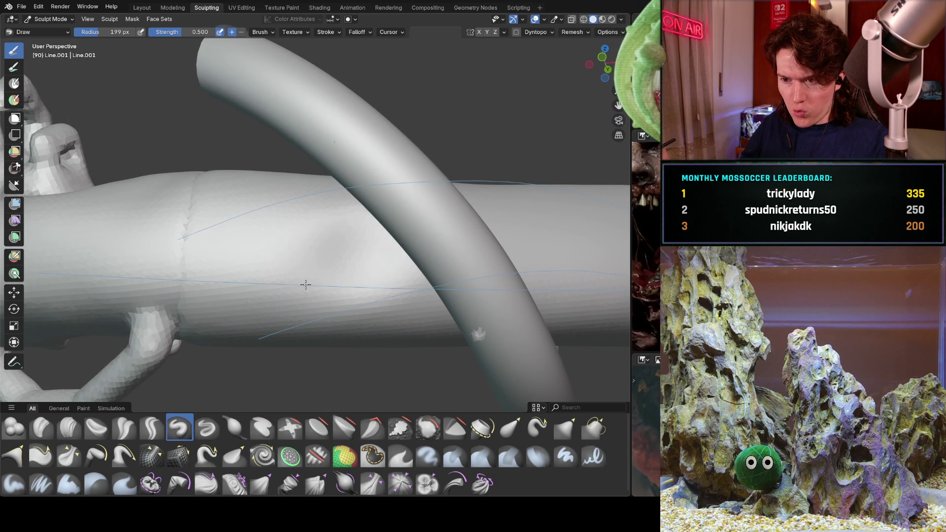
Orbit to a top view of the arm, then raise a long ridge along the forearm with Draw.
middle_click_drag(306, 285, 435, 261)
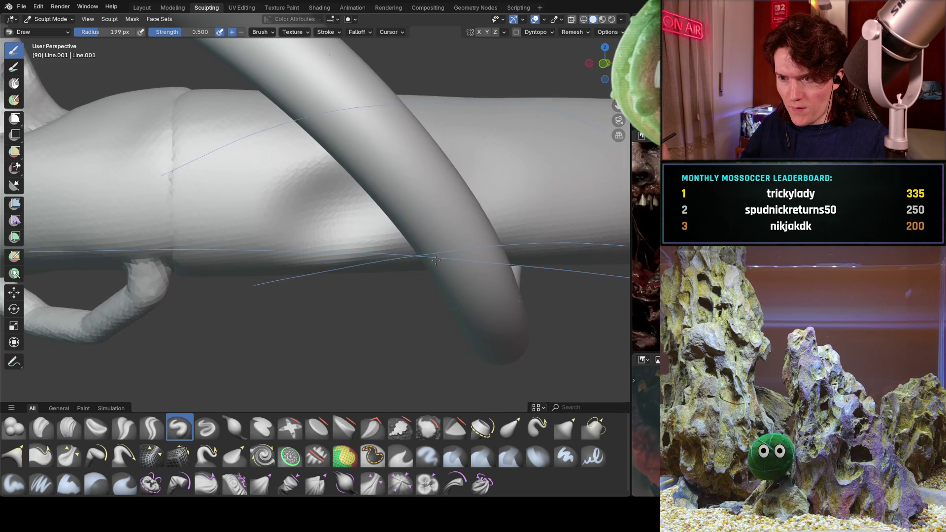
scroll(367, 250, "up", 4)
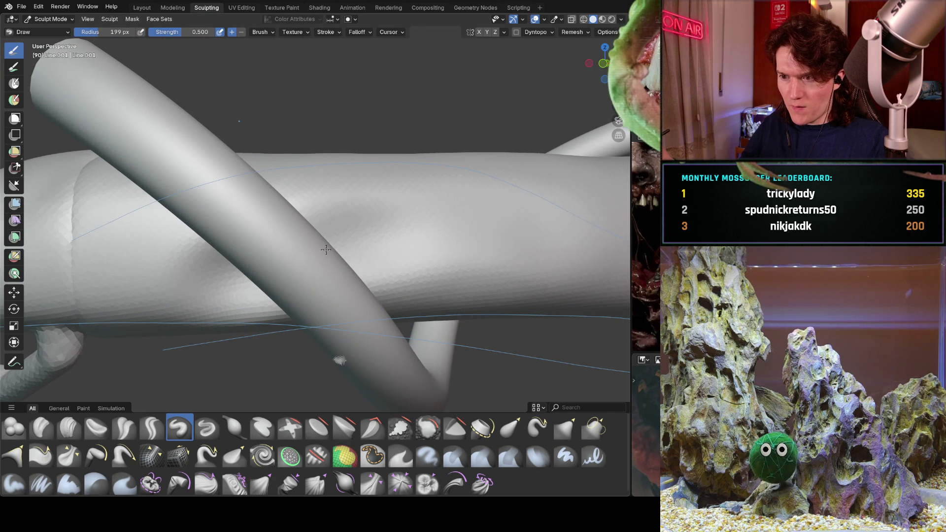
scroll(289, 293, "down", 2)
middle_click_drag(288, 293, 296, 264)
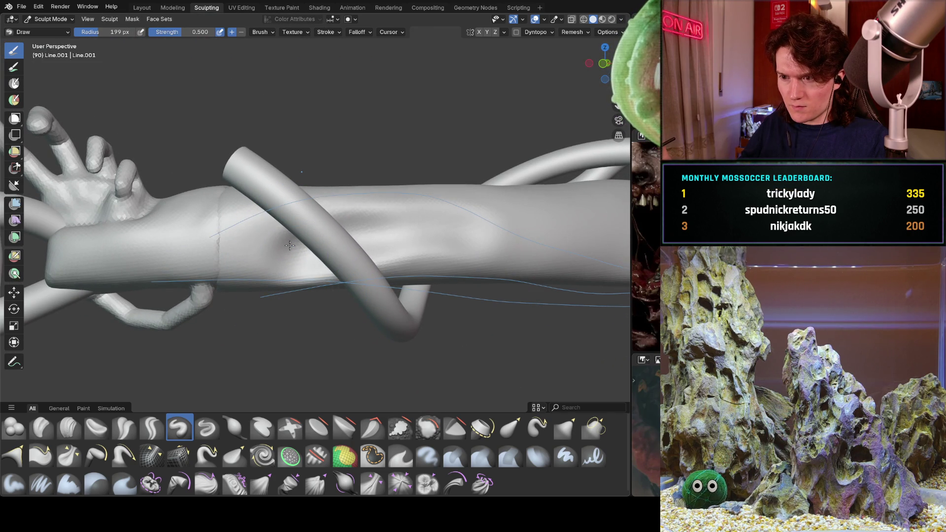
middle_click_drag(488, 234, 301, 212, "shift")
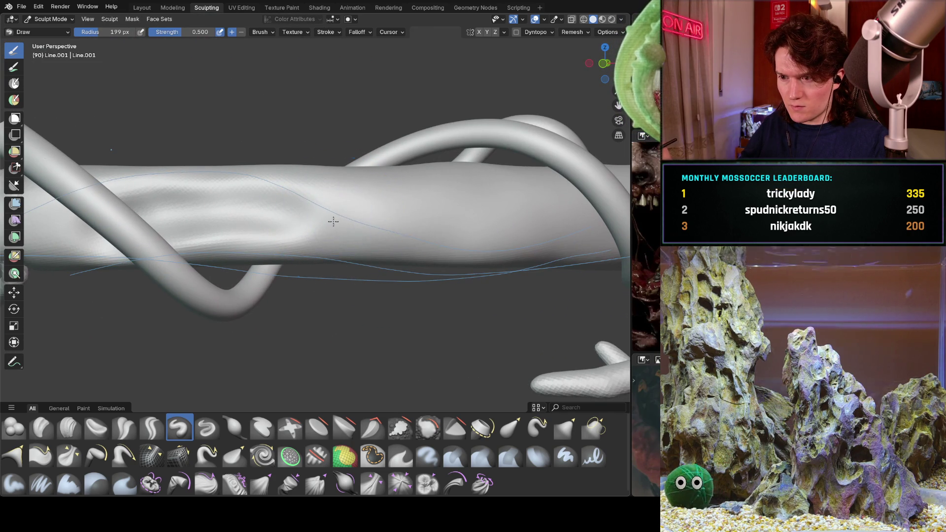
middle_click_drag(439, 245, 436, 256)
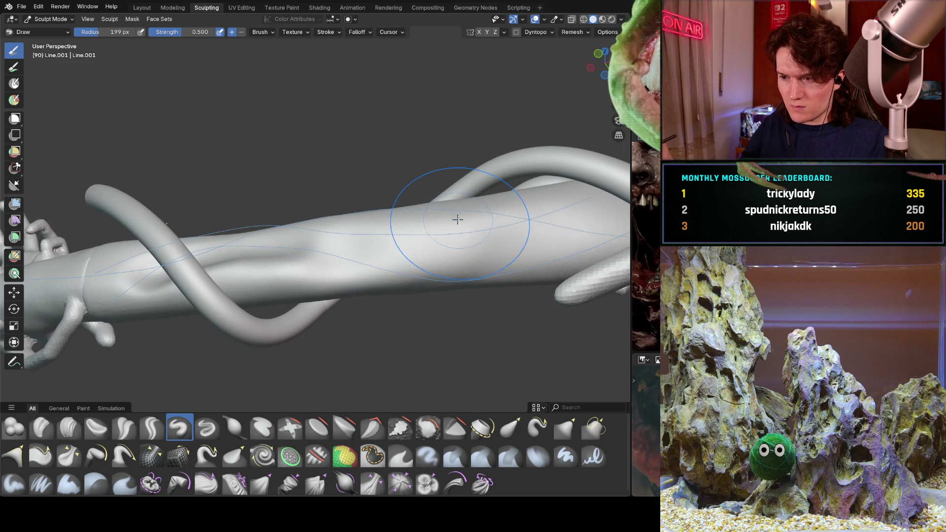
mouse_move(450, 229)
middle_mouse_down()
mouse_move(317, 243)
mouse_move(432, 272)
middle_mouse_up()
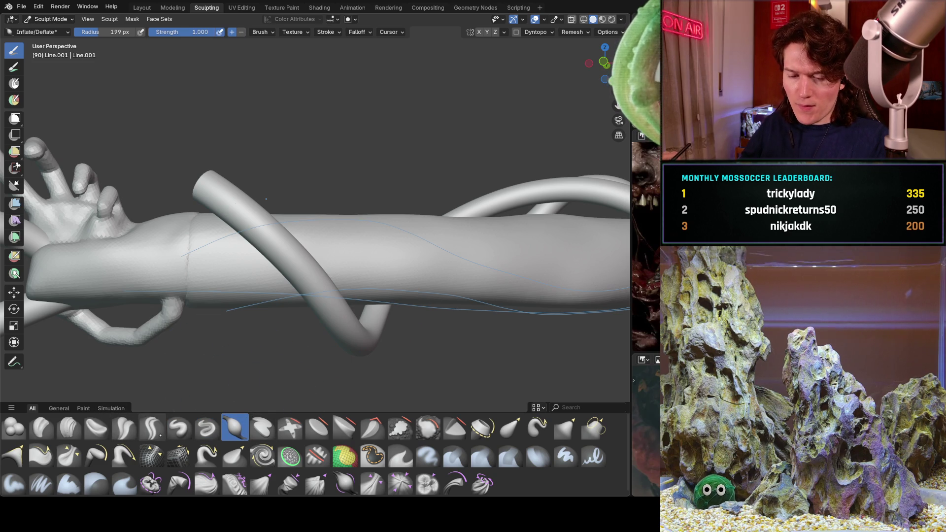
left_click(178, 427)
mouse_move(232, 282)
left_mouse_down()
mouse_move(434, 262)
mouse_move(562, 274)
left_mouse_up()
mouse_move(563, 275)
middle_mouse_down()
mouse_move(391, 207)
mouse_move(402, 212)
mouse_move(375, 222)
middle_mouse_up()
middle_click_drag(237, 236, 260, 215)
mouse_move(261, 215)
left_mouse_down()
mouse_move(251, 237)
mouse_move(365, 232)
mouse_move(375, 299)
mouse_move(506, 321)
left_mouse_up()
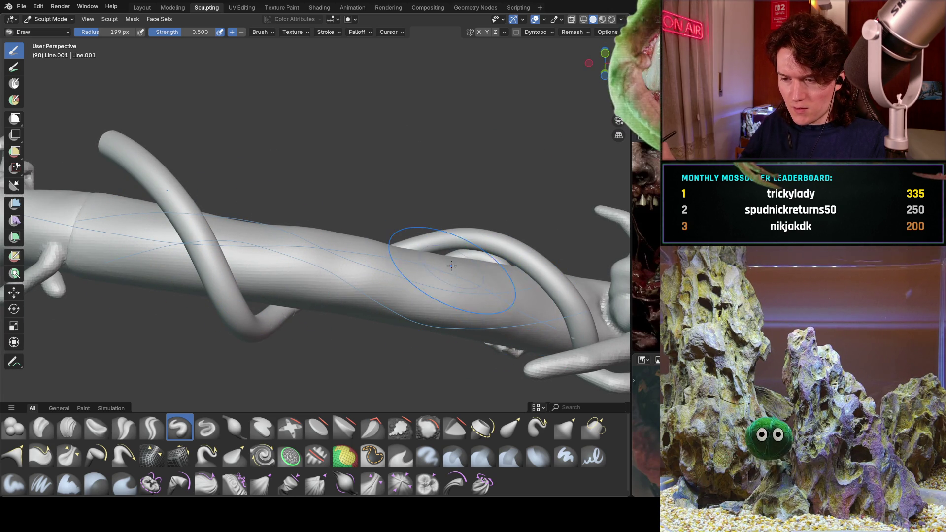
Orbit in toward the tentacle crossing and pick the Crease Polish brush at 0.250 strength.
mouse_move(391, 254)
middle_mouse_down()
mouse_move(515, 230)
mouse_move(526, 160)
mouse_move(454, 217)
mouse_move(475, 201)
mouse_move(493, 379)
mouse_move(434, 306)
mouse_move(365, 252)
mouse_move(399, 338)
mouse_move(409, 316)
mouse_move(443, 295)
mouse_move(339, 295)
middle_mouse_up()
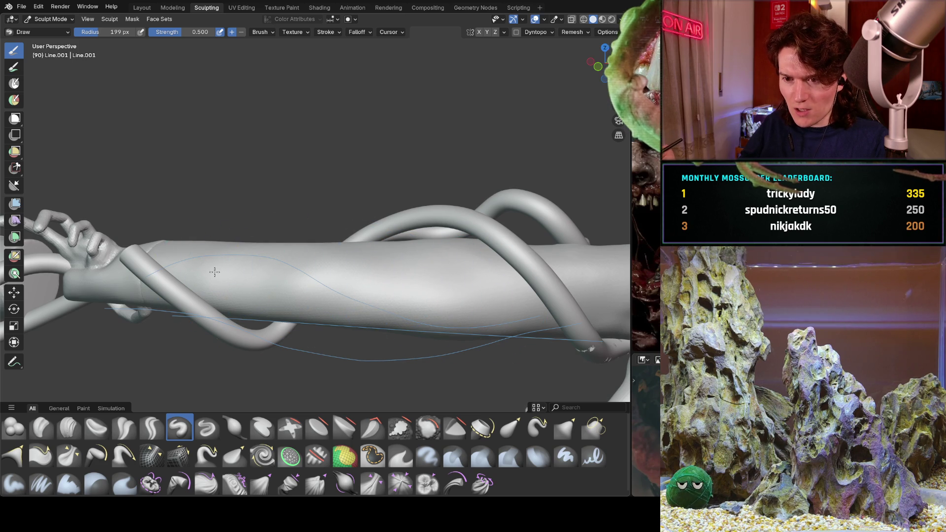
mouse_move(268, 302)
middle_mouse_down()
mouse_move(349, 281)
mouse_move(367, 238)
middle_mouse_up()
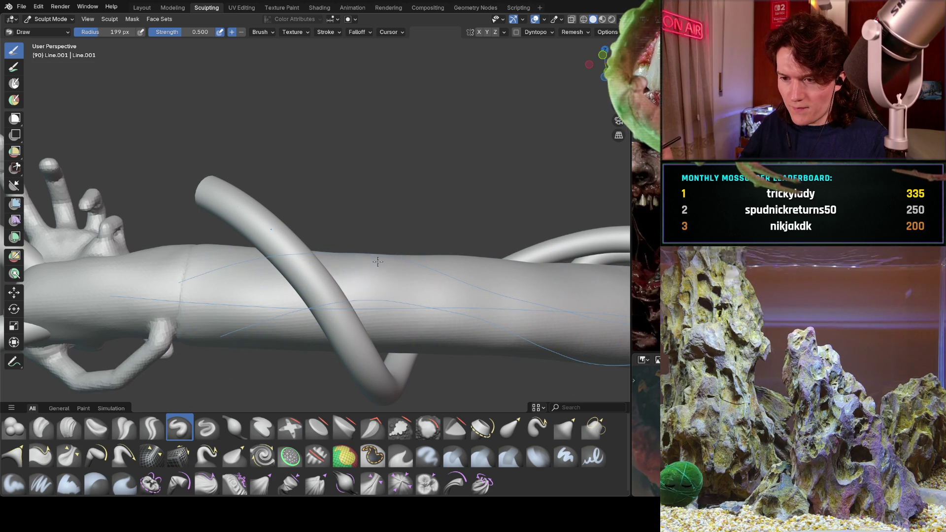
middle_click_drag(461, 267, 378, 249)
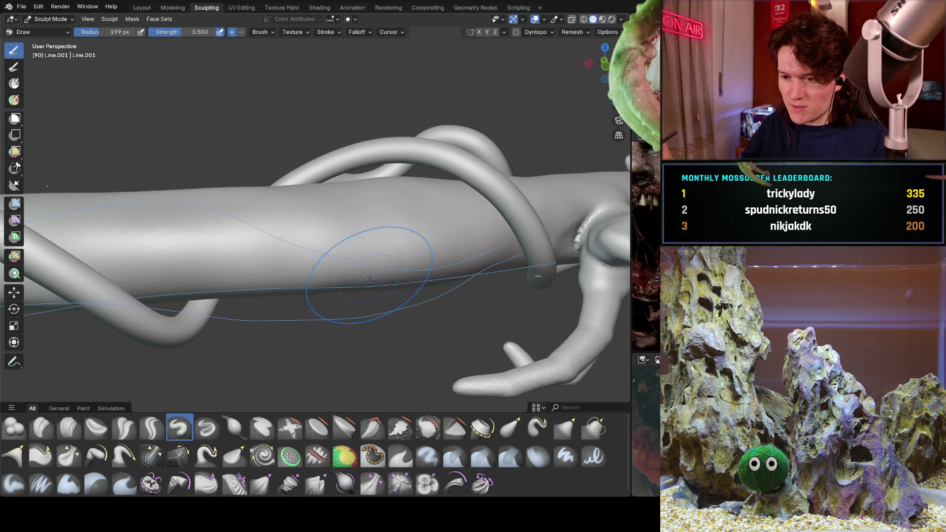
mouse_move(487, 266)
middle_mouse_down()
mouse_move(435, 217)
mouse_move(325, 279)
mouse_move(310, 247)
mouse_move(380, 275)
mouse_move(398, 258)
mouse_move(412, 273)
mouse_move(335, 286)
mouse_move(256, 316)
mouse_move(260, 281)
middle_mouse_up()
middle_click_drag(257, 292, 276, 295)
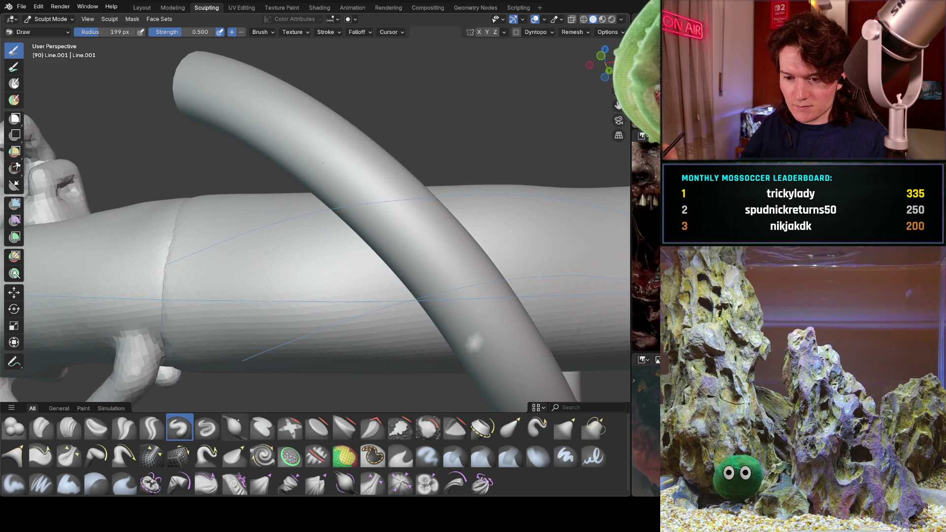
left_click(235, 427)
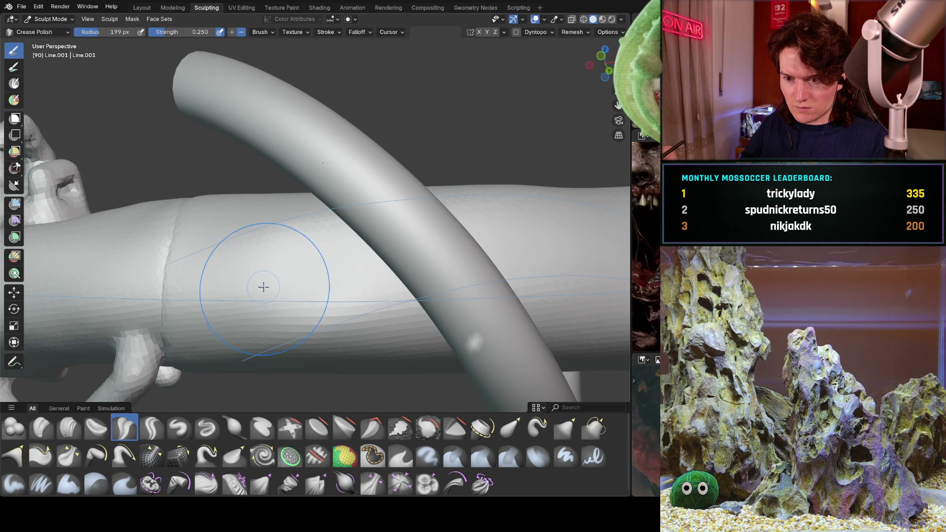
Raise Crease Polish strength to 0.592 and carve a first crease into the forearm.
key("shift+f")
left_click(355, 289)
left_click_drag(355, 290, 270, 291)
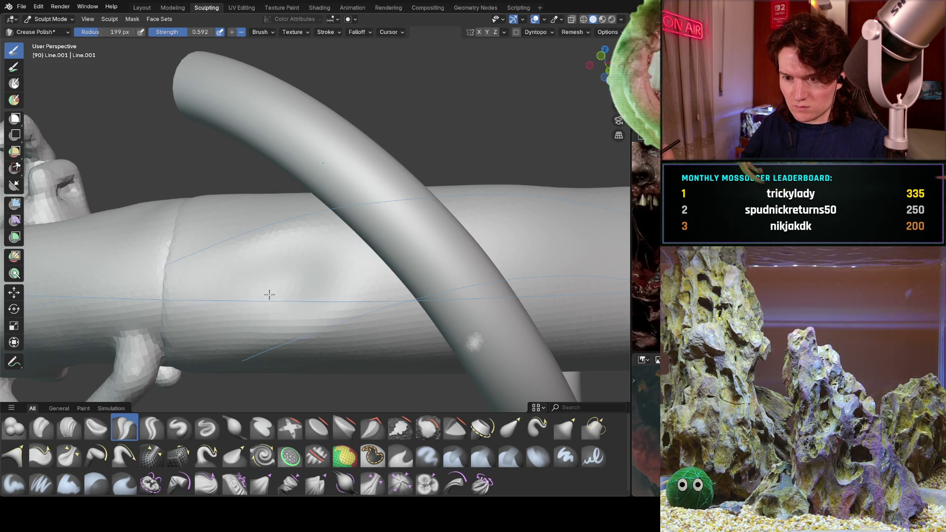
middle_click_drag(270, 295, 226, 287)
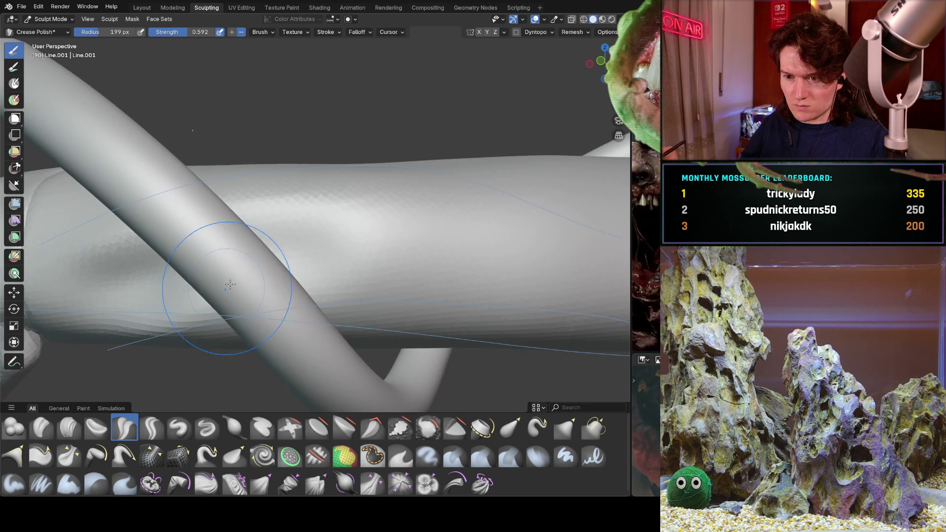
mouse_move(613, 290)
middle_mouse_down()
mouse_move(378, 237)
mouse_move(267, 235)
mouse_move(236, 249)
middle_mouse_up()
mouse_move(412, 238)
middle_mouse_down()
mouse_move(337, 247)
mouse_move(291, 236)
mouse_move(317, 250)
mouse_move(276, 256)
mouse_move(232, 242)
middle_mouse_up()
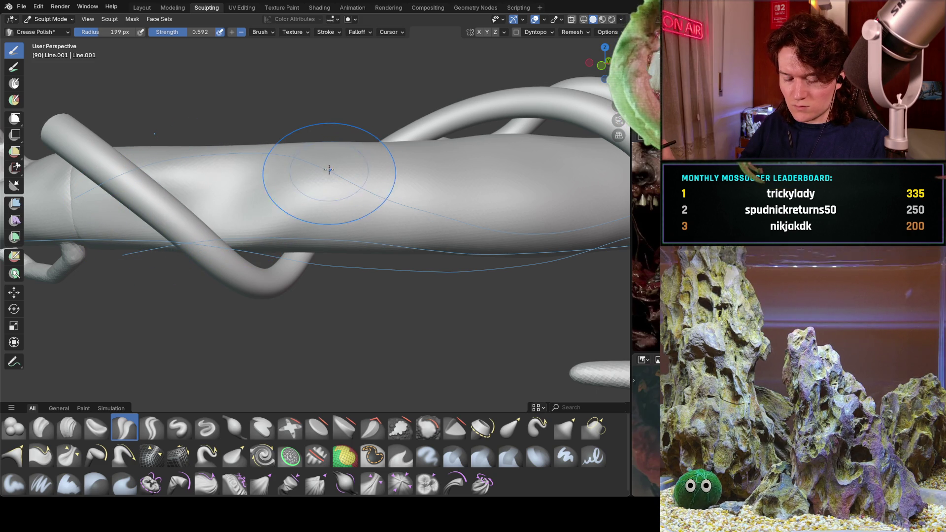
mouse_move(327, 183)
middle_mouse_down()
mouse_move(275, 174)
mouse_move(314, 200)
middle_mouse_up()
Shrink the brush to 86 px and press sharp creases along the forearm.
key("f")
left_click(254, 204)
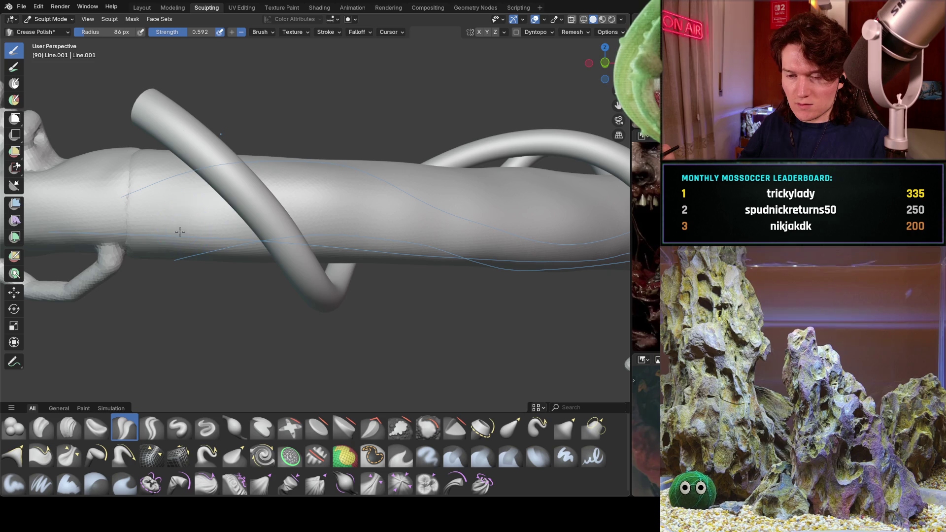
left_click(180, 231)
middle_click_drag(330, 175, 197, 221)
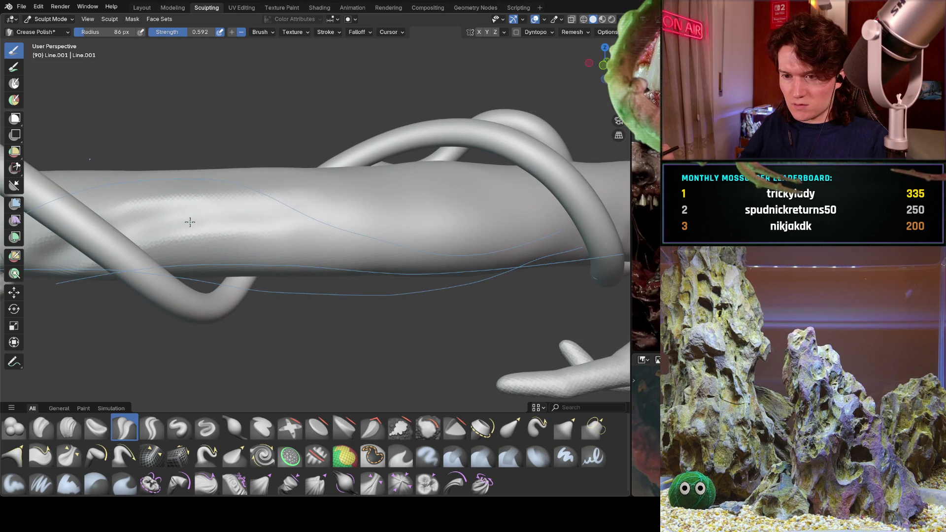
left_click_drag(243, 211, 366, 238)
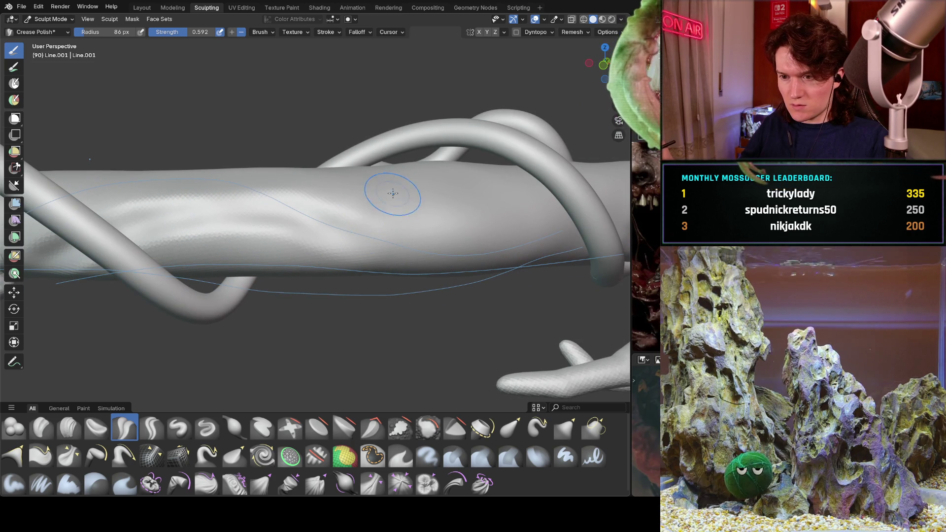
mouse_move(393, 192)
middle_mouse_down()
mouse_move(428, 193)
mouse_move(418, 217)
middle_mouse_up()
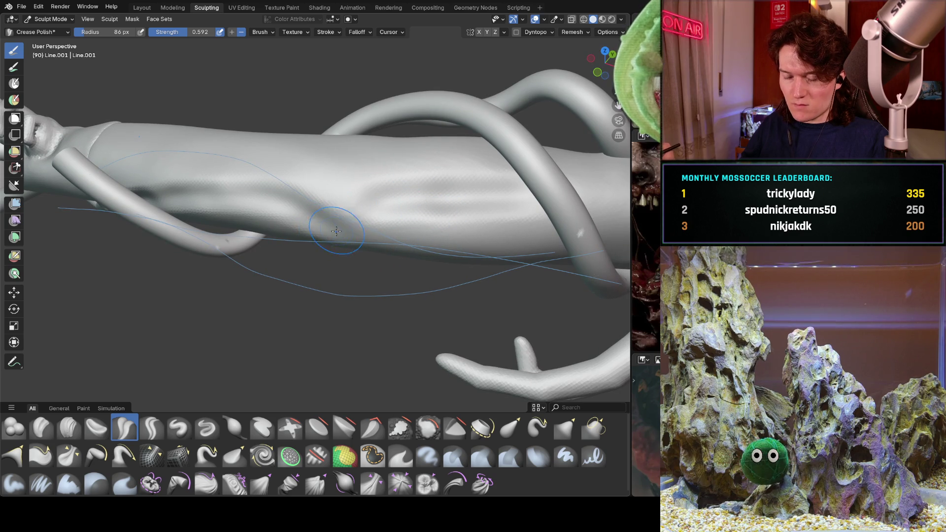
middle_click_drag(359, 194, 276, 186)
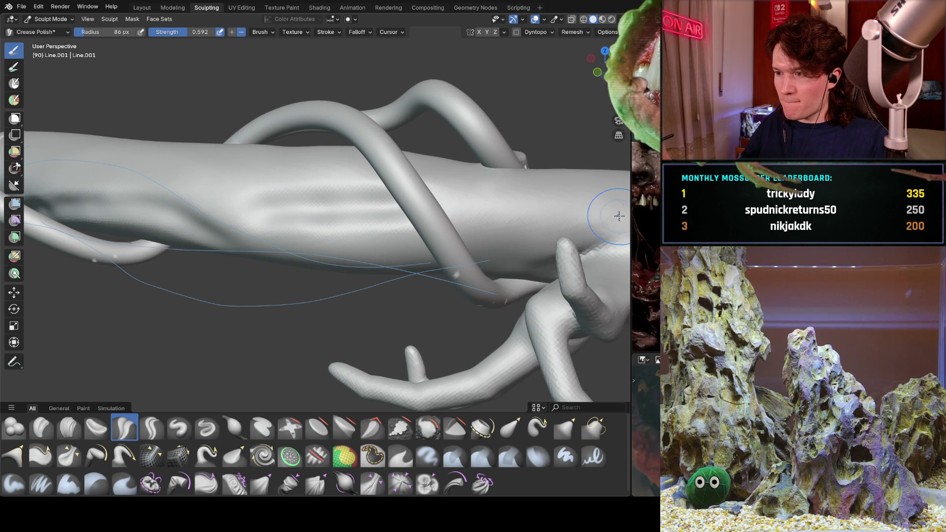
Drag the area divider left to show the creature reference images beside the sculpt.
mouse_move(633, 218)
left_mouse_down()
mouse_move(448, 219)
mouse_move(565, 220)
left_mouse_up()
middle_click_drag(303, 235, 402, 249)
middle_click_drag(270, 241, 239, 237)
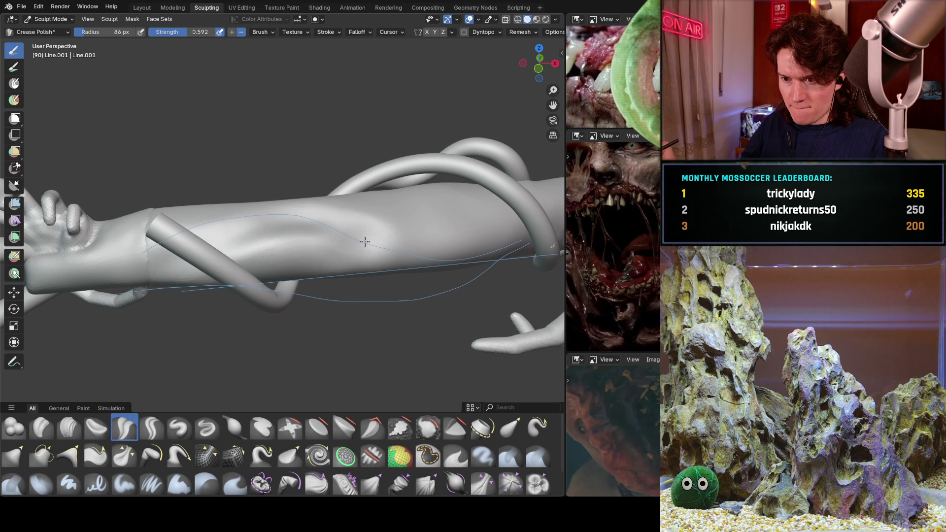
Undo a trial Crease Polish stroke on the forearm, then dab it with the Draw brush.
mouse_move(274, 247)
middle_mouse_down()
mouse_move(294, 218)
mouse_move(281, 249)
mouse_move(281, 217)
mouse_move(289, 236)
mouse_move(263, 235)
middle_mouse_up()
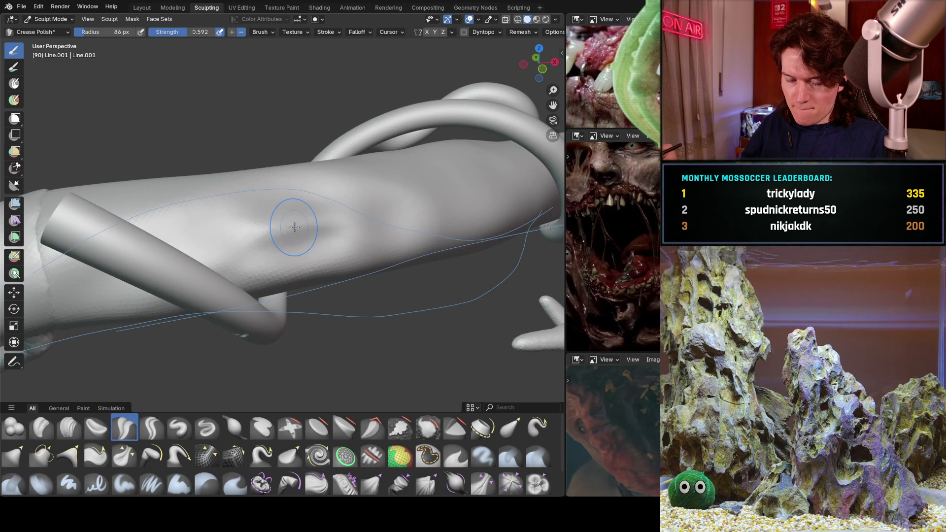
left_click_drag(325, 220, 409, 224)
key("ctrl+z")
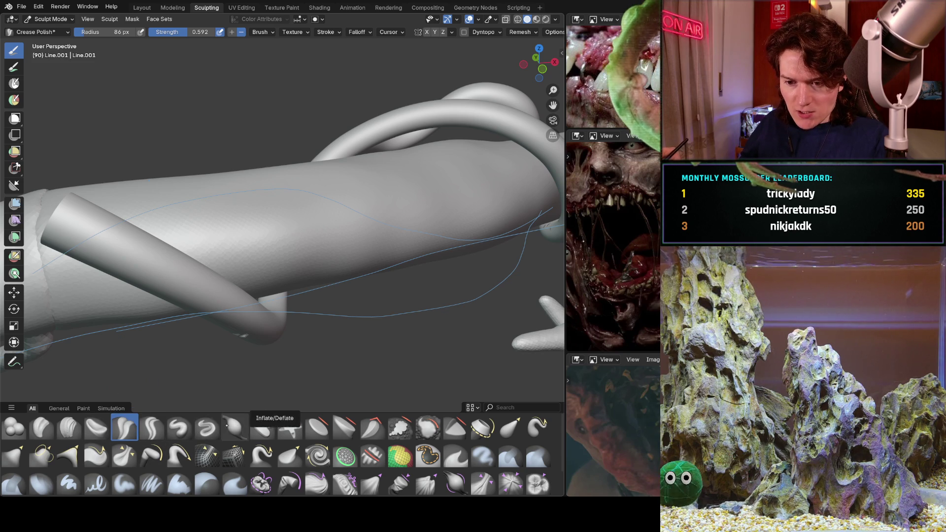
middle_click_drag(208, 316, 143, 299)
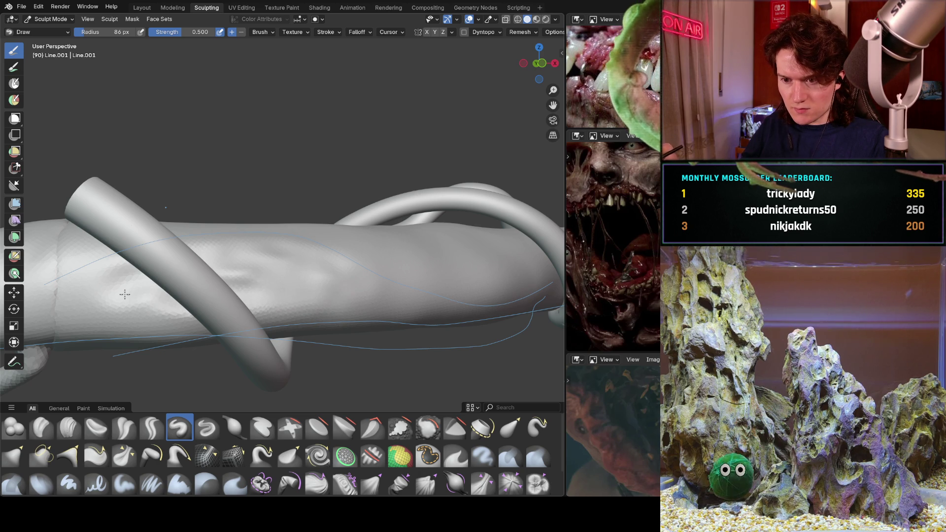
left_click(125, 294)
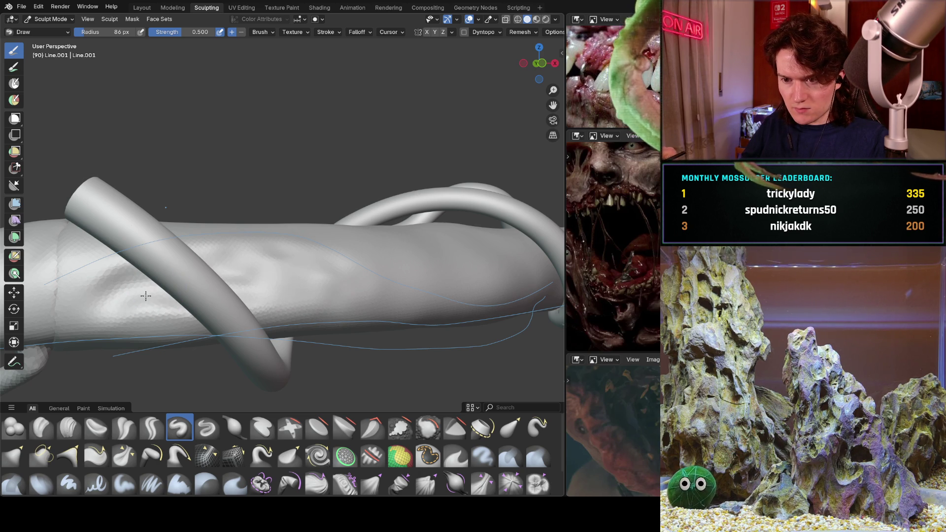
Orbit around the tentacle-wrapped forearm and sculpt muscle bumps along it.
mouse_move(335, 261)
middle_mouse_down()
mouse_move(205, 260)
mouse_move(228, 277)
mouse_move(198, 268)
middle_mouse_up()
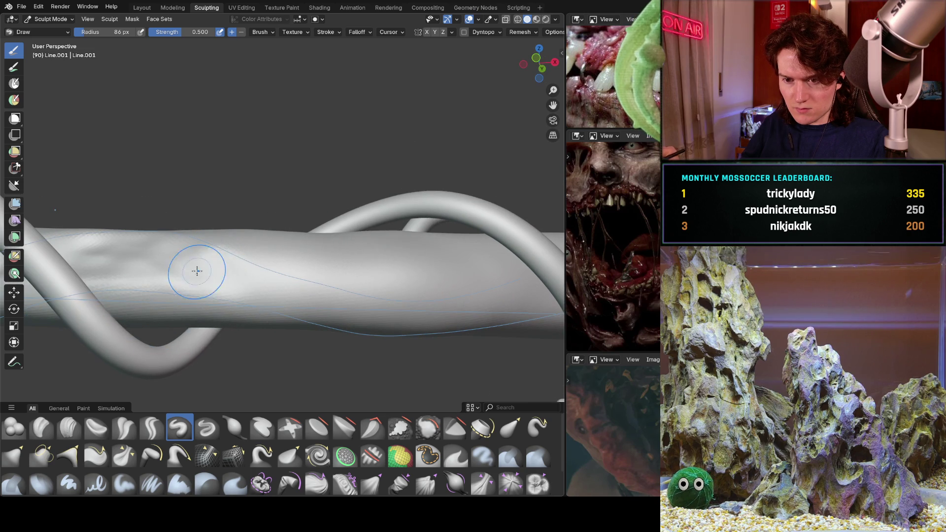
mouse_move(128, 255)
middle_mouse_down()
mouse_move(311, 250)
mouse_move(295, 255)
middle_mouse_up()
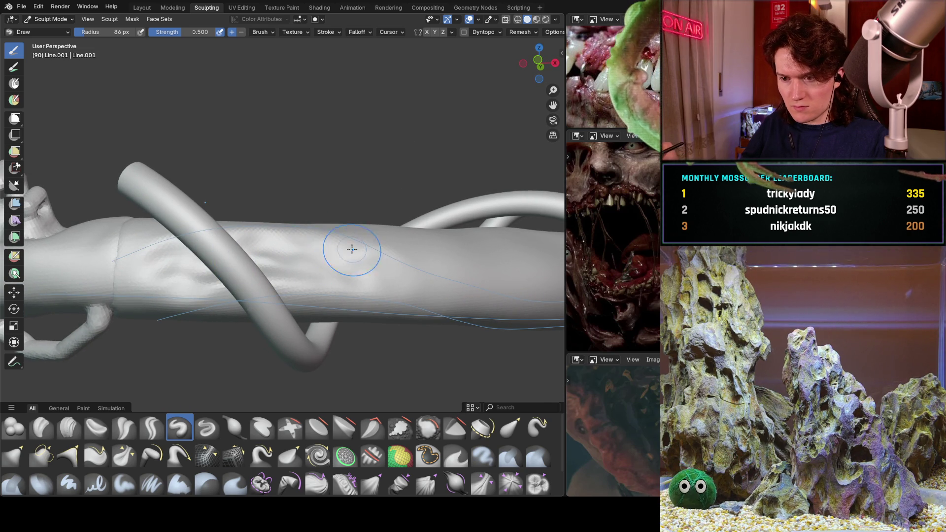
middle_click_drag(303, 233, 311, 271)
mouse_move(374, 255)
middle_mouse_down()
mouse_move(218, 243)
mouse_move(281, 264)
middle_mouse_up()
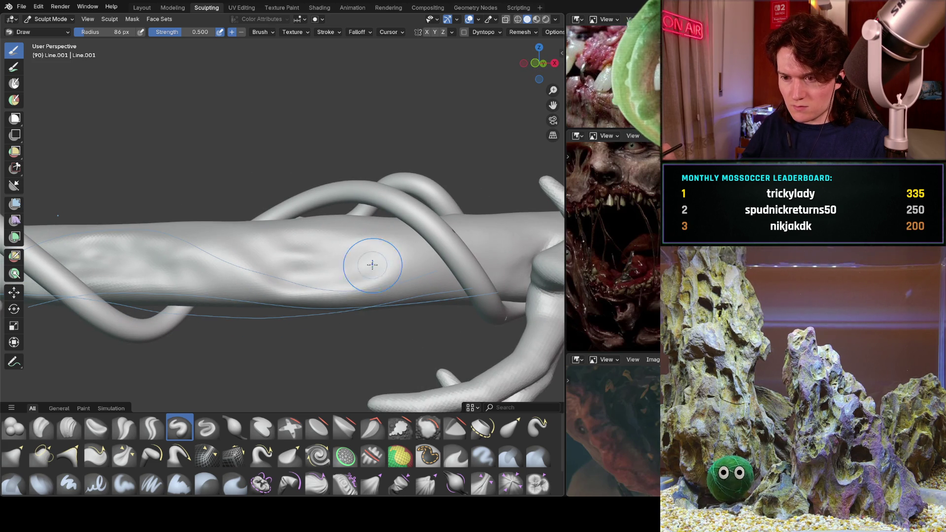
mouse_move(331, 245)
middle_mouse_down()
mouse_move(281, 281)
mouse_move(302, 258)
mouse_move(304, 226)
middle_mouse_up()
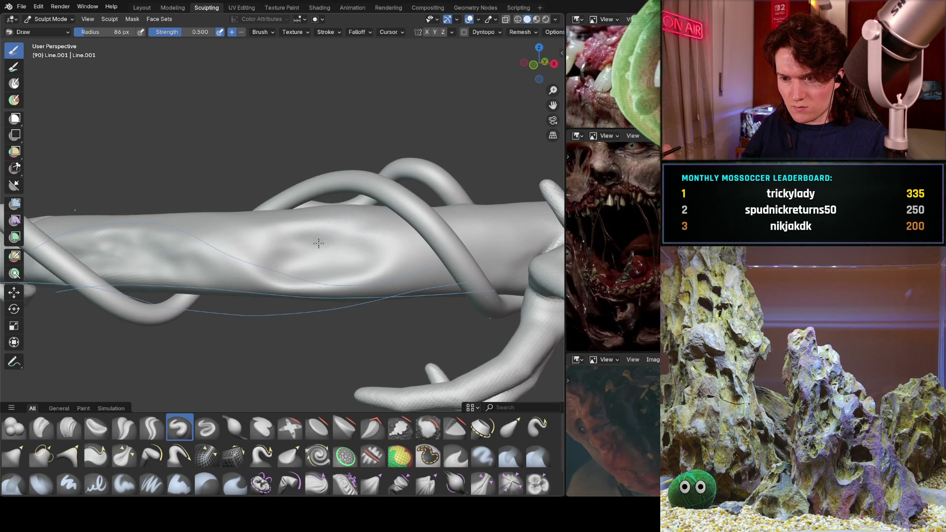
mouse_move(312, 227)
middle_mouse_down()
mouse_move(296, 246)
mouse_move(274, 236)
mouse_move(422, 212)
mouse_move(277, 280)
mouse_move(313, 271)
mouse_move(297, 290)
middle_mouse_up()
scroll(277, 280, "up", 2)
middle_click_drag(388, 265, 346, 278)
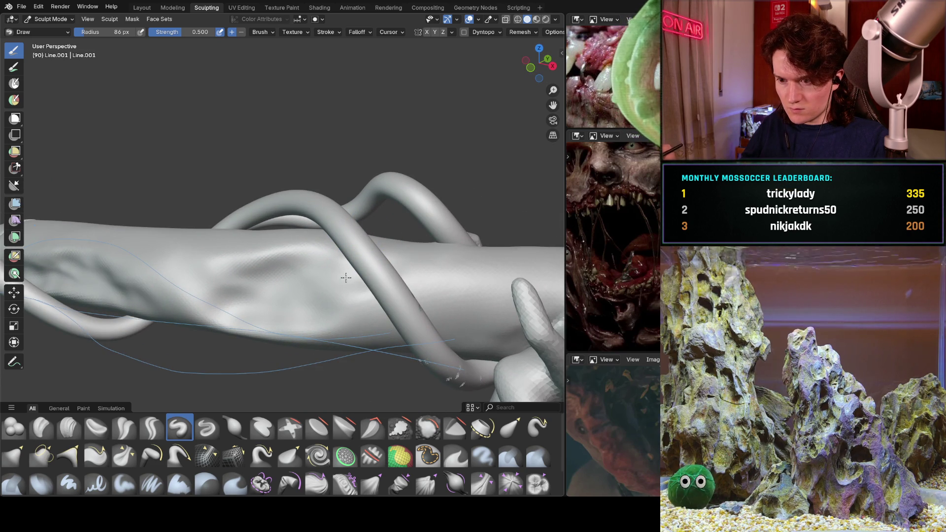
mouse_move(369, 275)
middle_mouse_down("shift")
mouse_move(418, 261)
mouse_move(391, 239)
middle_mouse_up("shift")
middle_click_drag(310, 306, 308, 283)
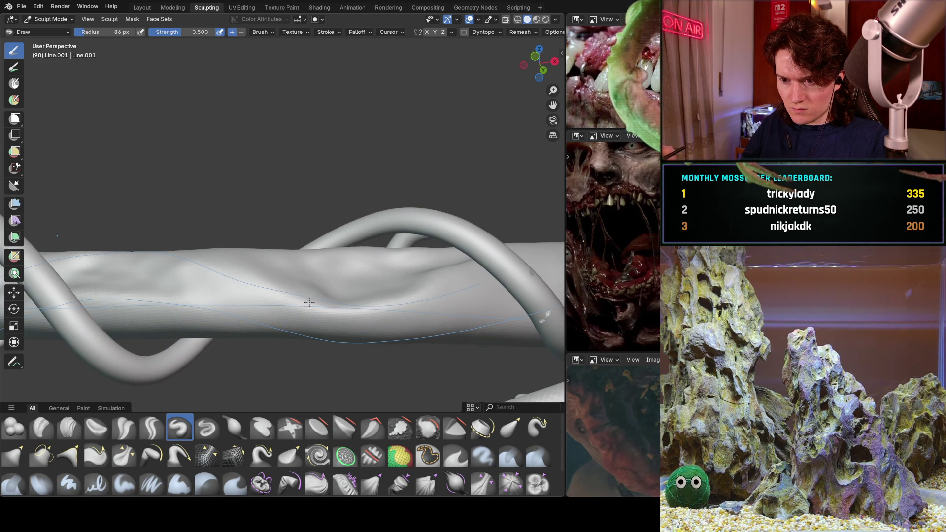
middle_click_drag(275, 282, 286, 330)
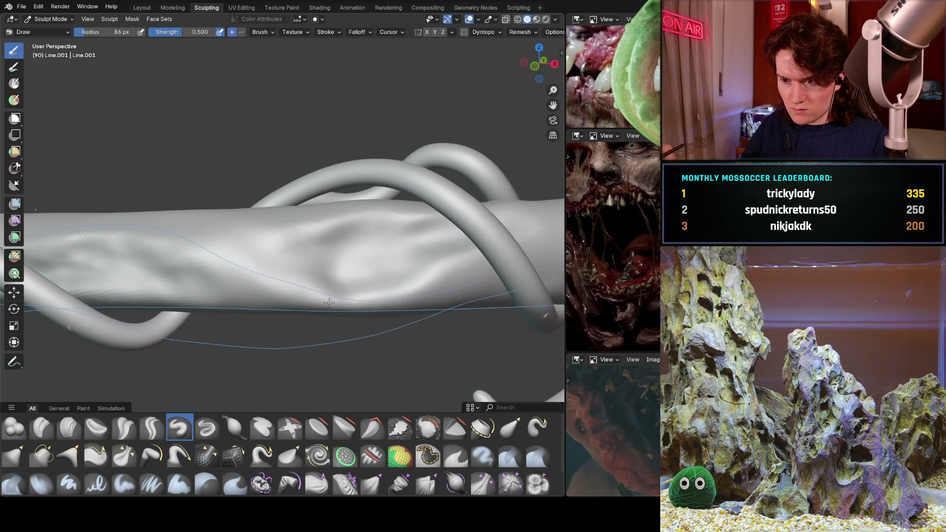
mouse_move(434, 275)
middle_mouse_down()
mouse_move(355, 243)
mouse_move(362, 226)
mouse_move(343, 217)
middle_mouse_up()
mouse_move(343, 217)
left_mouse_down()
mouse_move(260, 243)
mouse_move(295, 274)
mouse_move(244, 256)
left_mouse_up()
Check the bumps from side and diagonal views, then stroke more bulges and grooves.
middle_click_drag(244, 257, 327, 243)
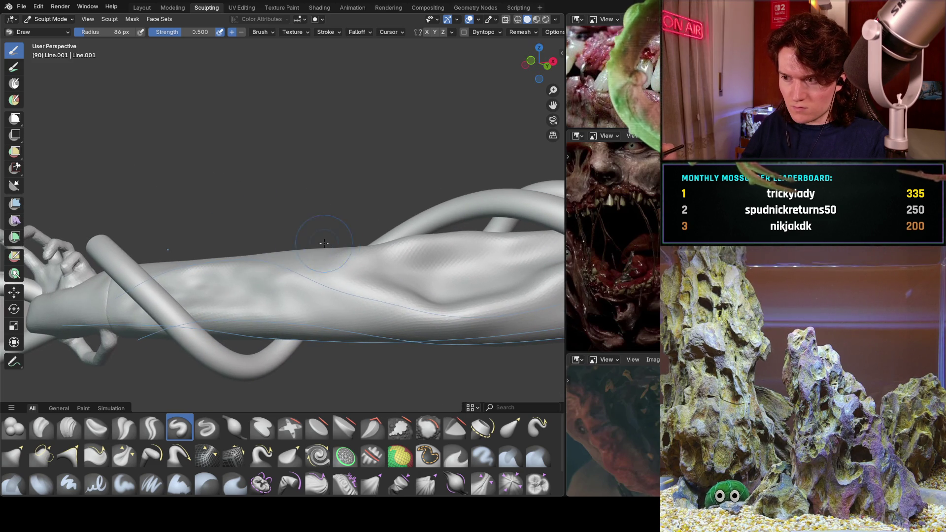
mouse_move(275, 262)
middle_mouse_down()
mouse_move(303, 255)
mouse_move(271, 275)
middle_mouse_up()
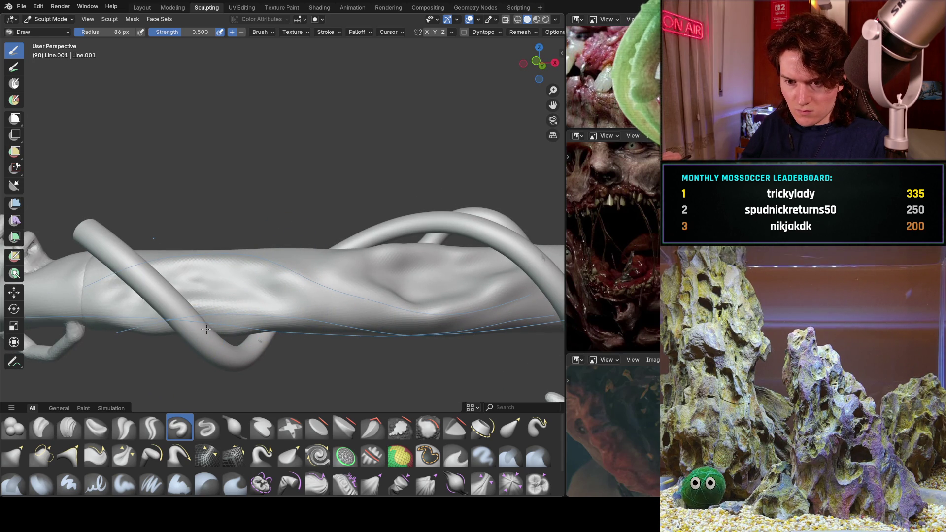
mouse_move(86, 293)
middle_mouse_down()
mouse_move(338, 222)
mouse_move(241, 249)
mouse_move(257, 260)
mouse_move(306, 249)
middle_mouse_up()
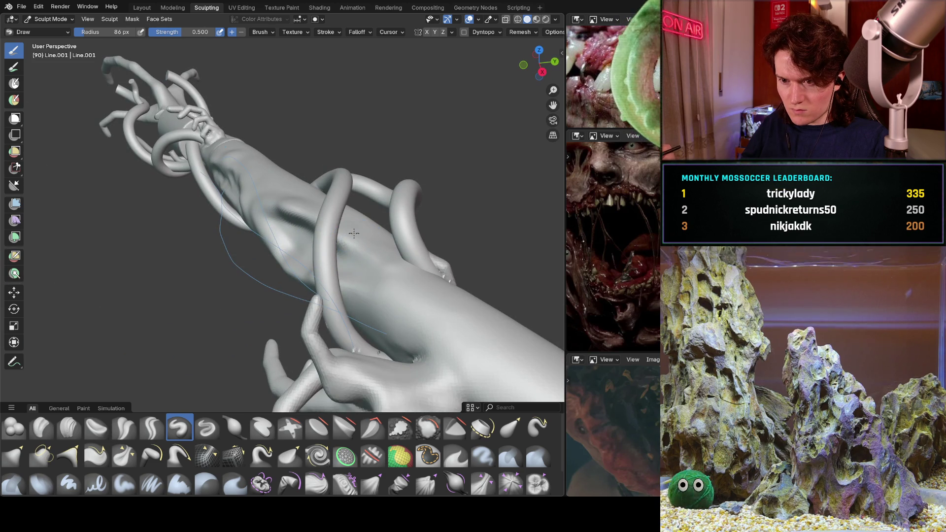
middle_click_drag(373, 294, 378, 252)
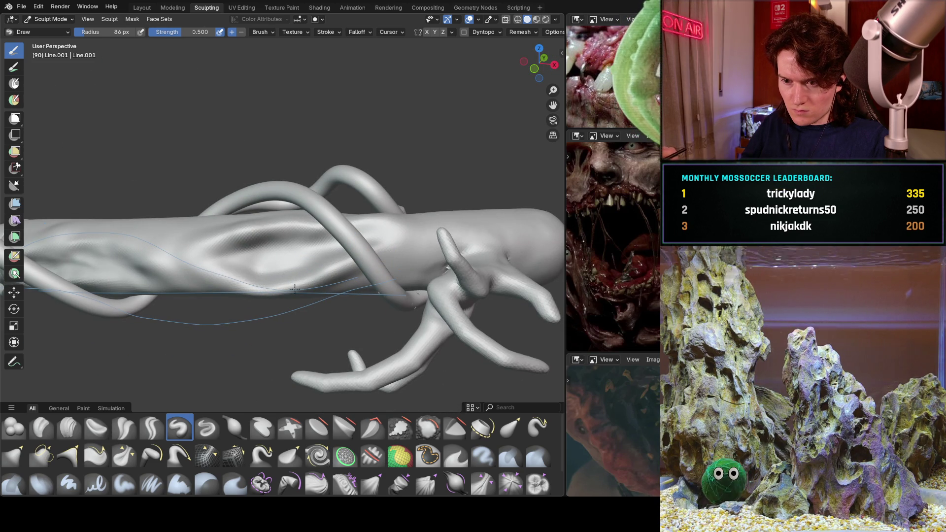
mouse_move(243, 233)
middle_mouse_down()
mouse_move(290, 275)
mouse_move(273, 280)
middle_mouse_up()
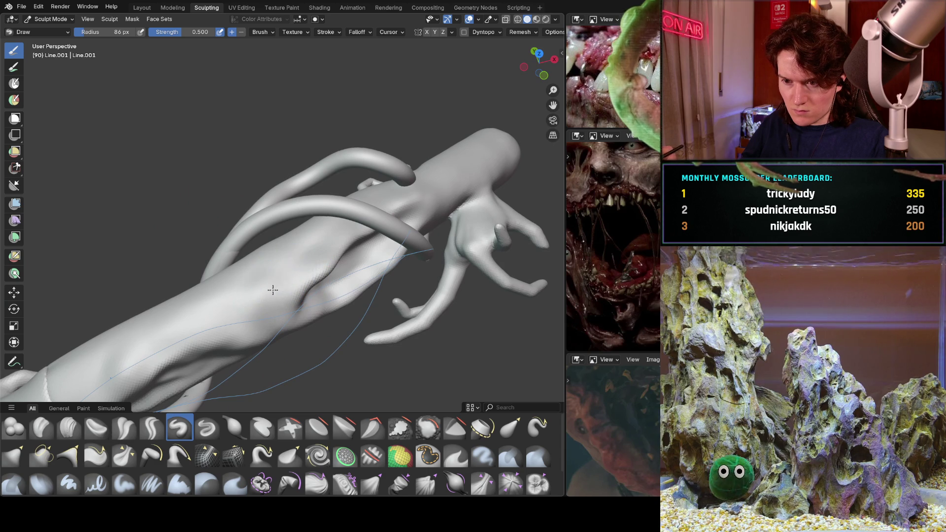
mouse_move(412, 201)
middle_mouse_down()
mouse_move(477, 242)
mouse_move(222, 219)
mouse_move(368, 164)
mouse_move(345, 177)
middle_mouse_up()
scroll(335, 182, "up", 4)
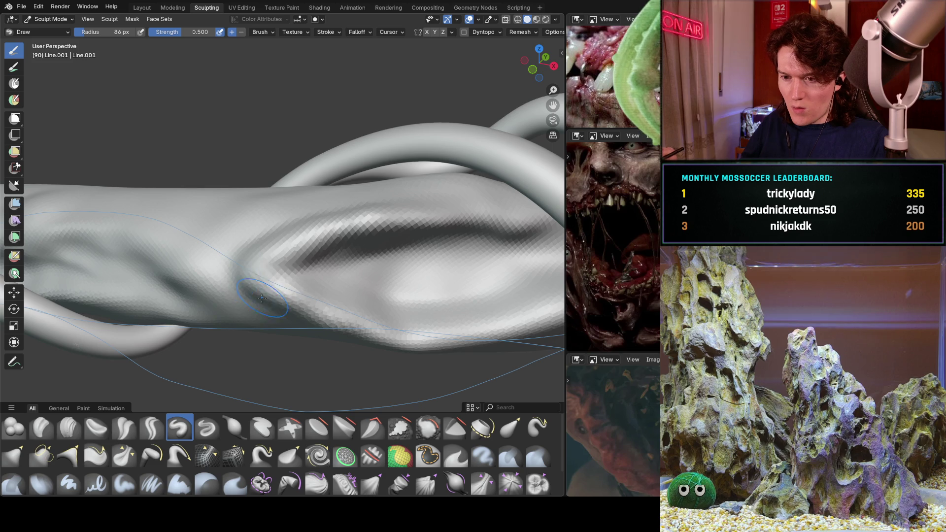
mouse_move(266, 306)
middle_mouse_down()
mouse_move(252, 277)
mouse_move(223, 285)
middle_mouse_up()
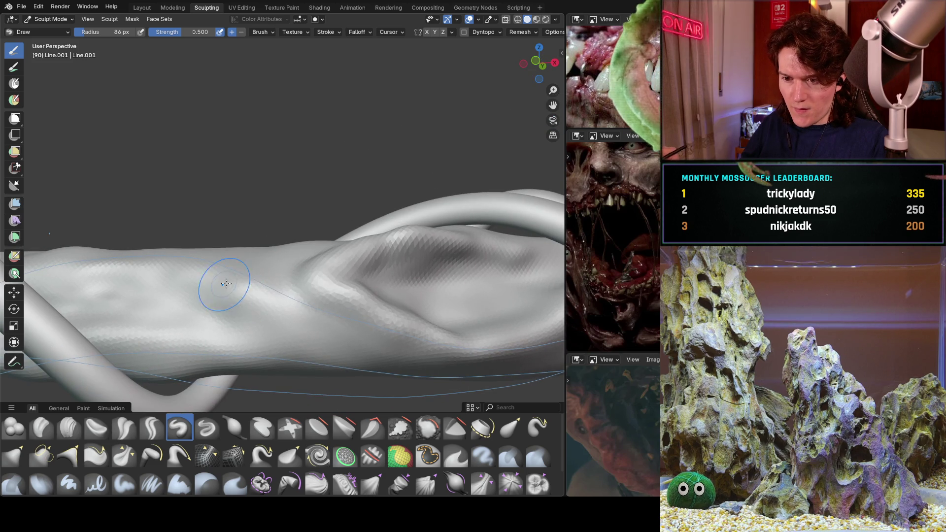
mouse_move(235, 286)
left_mouse_down()
mouse_move(275, 296)
mouse_move(266, 321)
mouse_move(286, 337)
mouse_move(326, 316)
mouse_move(336, 335)
mouse_move(364, 345)
mouse_move(318, 341)
left_mouse_up()
Narrow the 3D view to widen the references, frame the slit, and press a sharp crease.
mouse_move(380, 316)
middle_mouse_down()
mouse_move(354, 301)
mouse_move(311, 296)
middle_mouse_up()
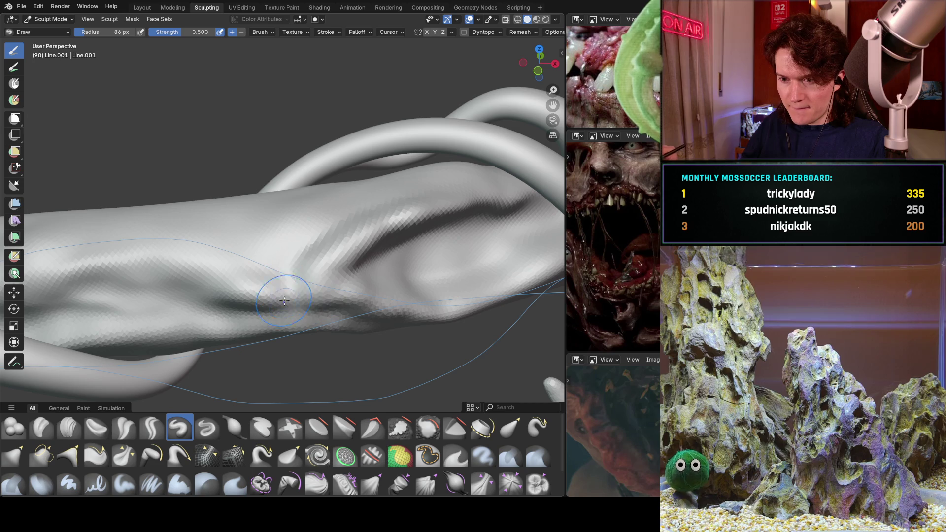
mouse_move(566, 243)
left_mouse_down()
mouse_move(529, 243)
mouse_move(566, 243)
left_mouse_up()
middle_click_drag(401, 274, 362, 306)
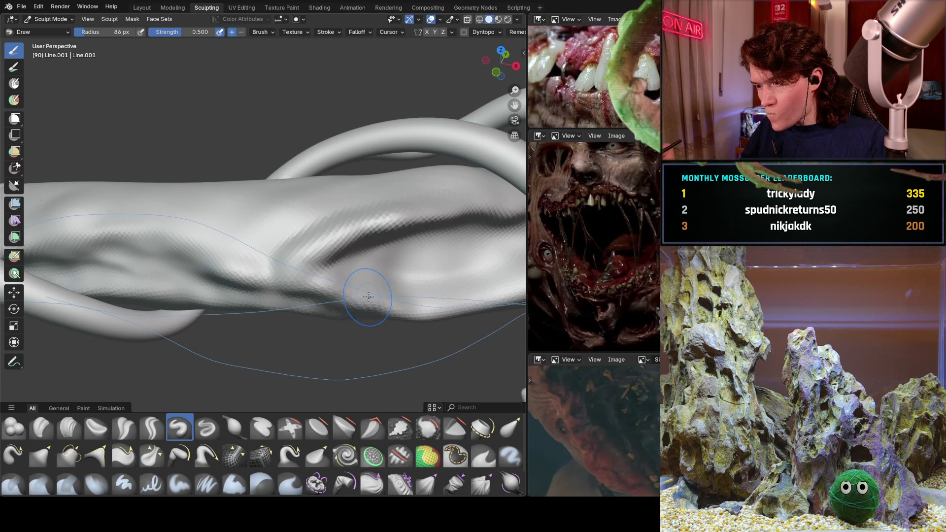
middle_click_drag(365, 299, 299, 269)
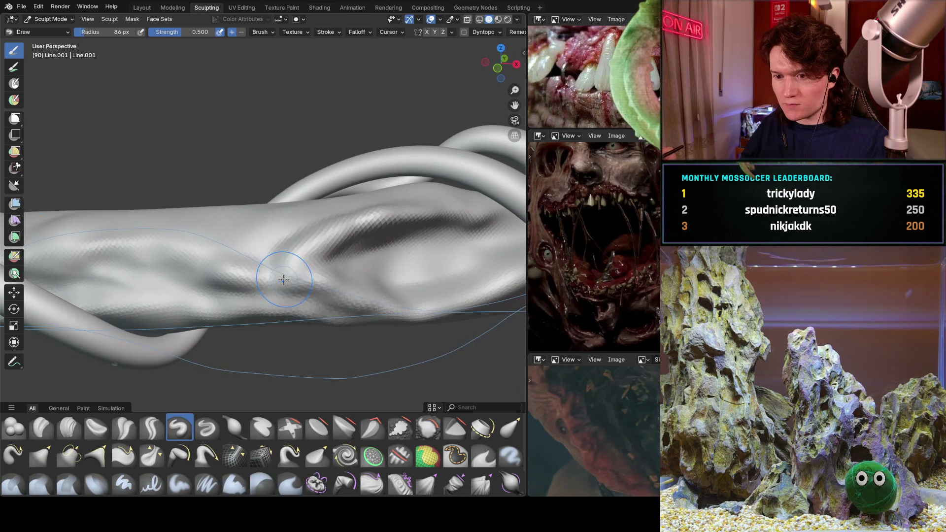
middle_click_drag(292, 306, 297, 276)
scroll(321, 303, "up", 3)
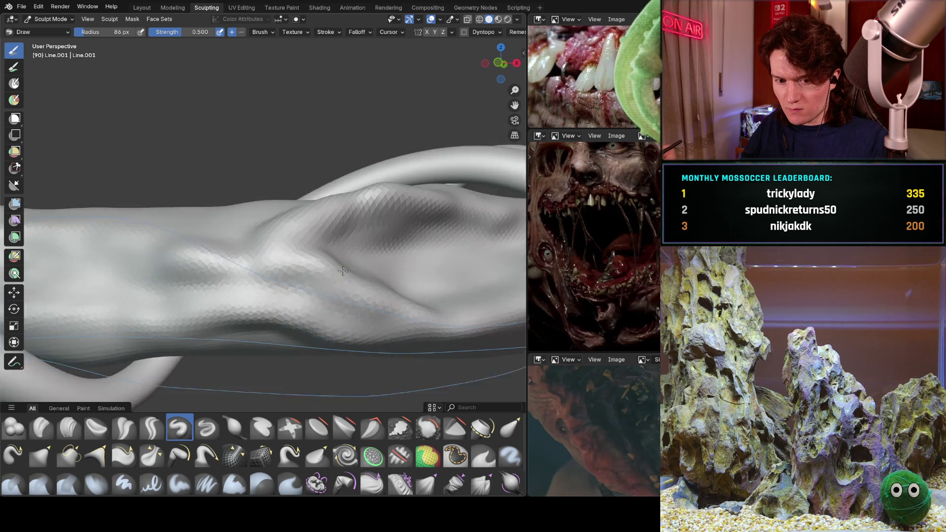
left_click(296, 291)
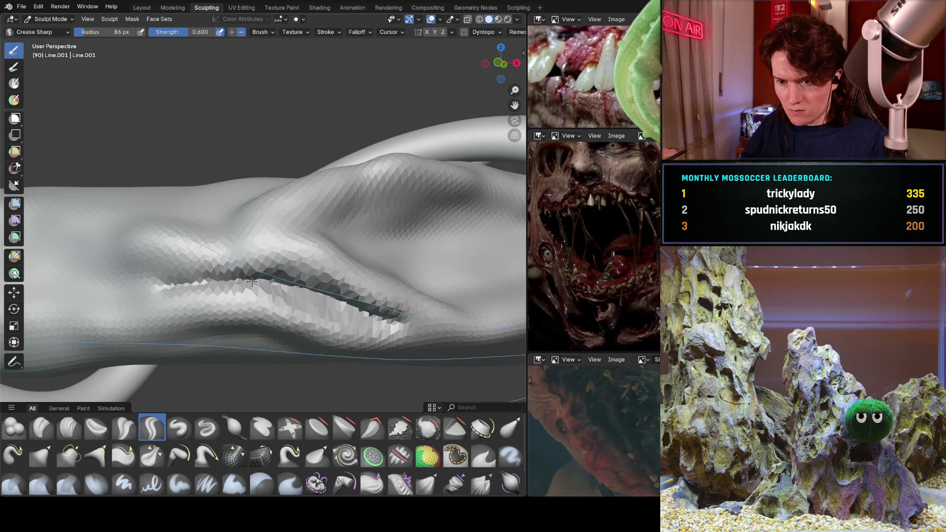
Orbit and zoom around the forearm to inspect the slit mouth from above and below.
mouse_move(359, 239)
middle_mouse_down()
mouse_move(230, 295)
mouse_move(287, 291)
middle_mouse_up()
scroll(287, 291, "down", 6)
middle_click_drag(216, 328, 261, 316)
scroll(261, 316, "up", 6)
scroll(313, 255, "up", 5)
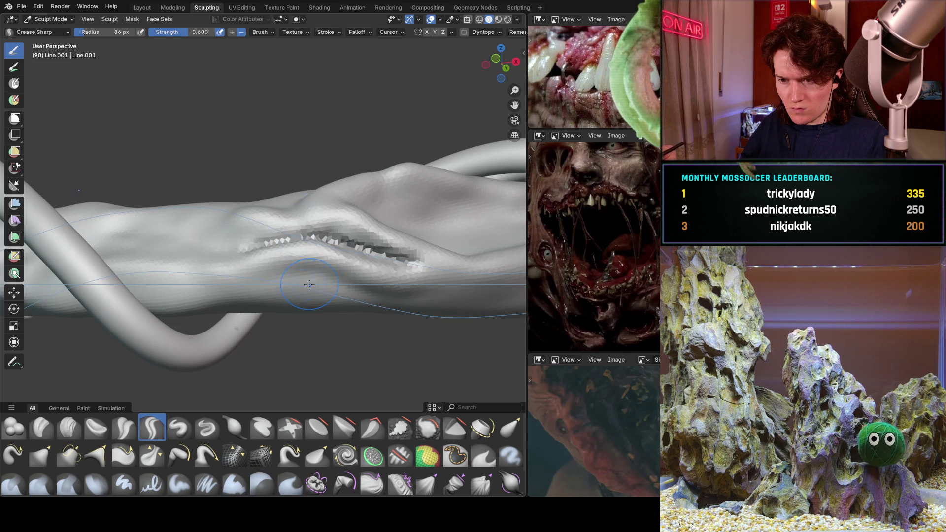
middle_click_drag(305, 278, 312, 252)
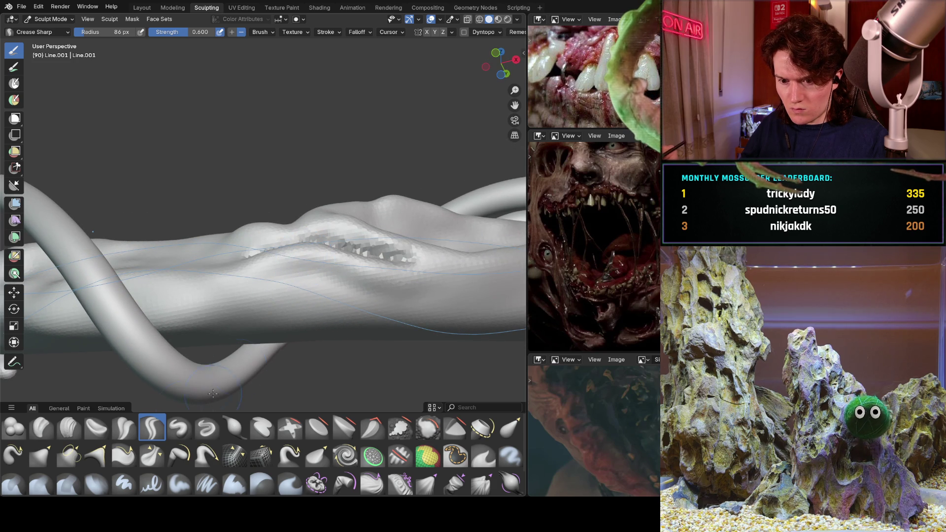
mouse_move(231, 276)
middle_mouse_down()
mouse_move(239, 281)
mouse_move(214, 280)
middle_mouse_up()
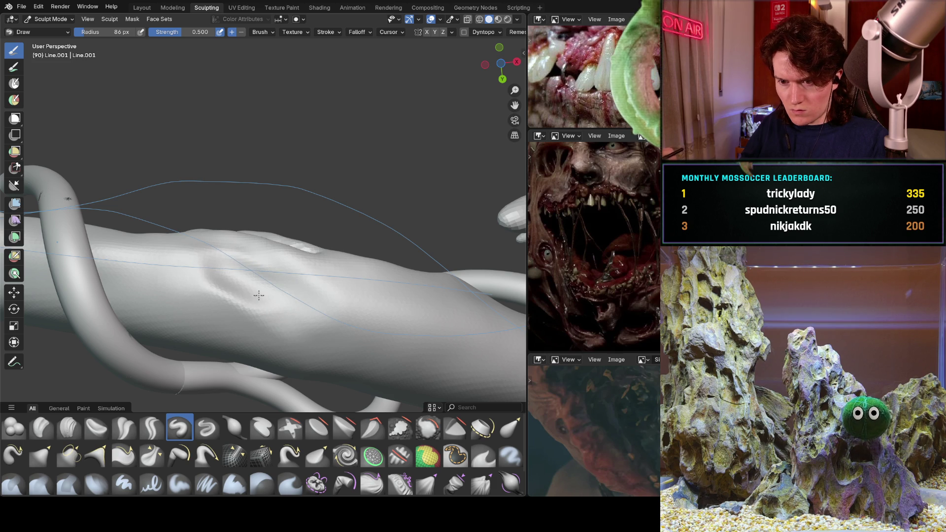
Raise a soft bump on the forearm body from a near-vertical view.
mouse_move(259, 296)
middle_mouse_down()
mouse_move(226, 291)
mouse_move(271, 308)
mouse_move(266, 326)
middle_mouse_up()
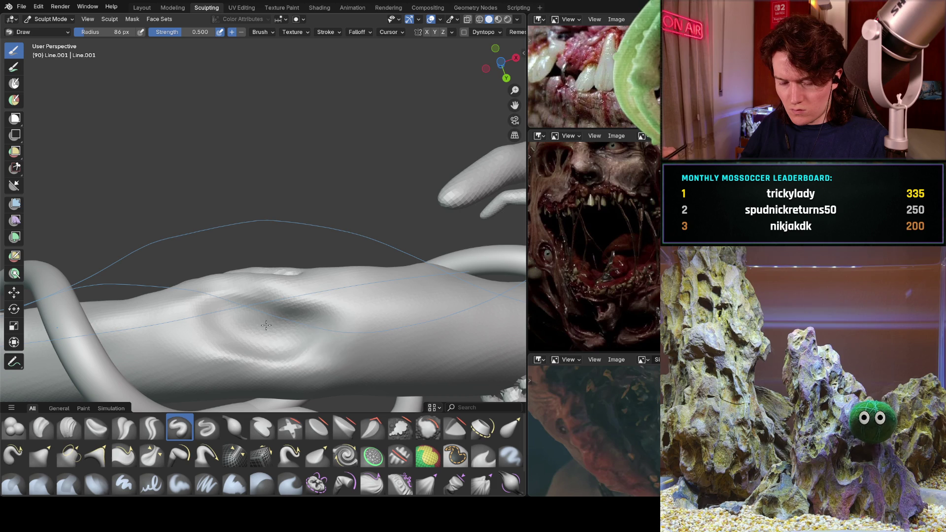
mouse_move(358, 311)
middle_mouse_down()
mouse_move(321, 302)
mouse_move(323, 319)
mouse_move(296, 237)
mouse_move(308, 285)
middle_mouse_up()
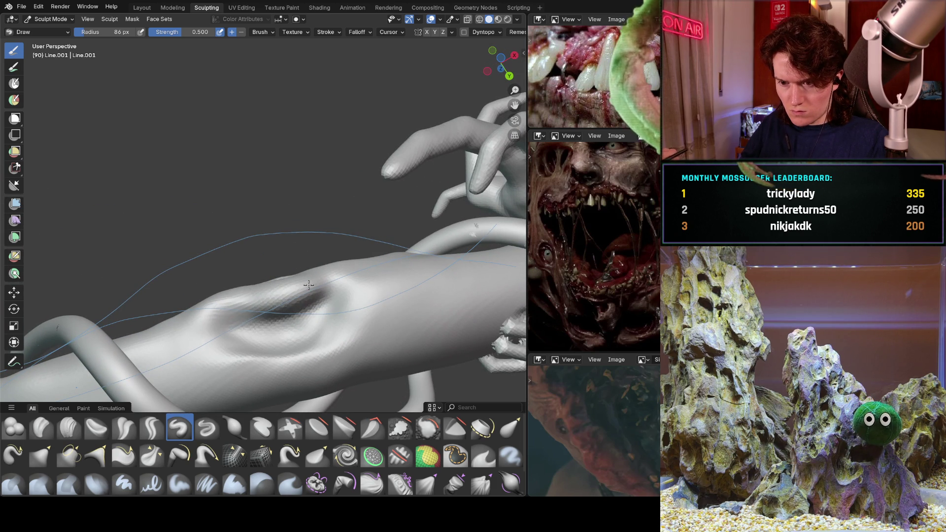
mouse_move(256, 301)
middle_mouse_down()
mouse_move(308, 257)
mouse_move(311, 209)
middle_mouse_up()
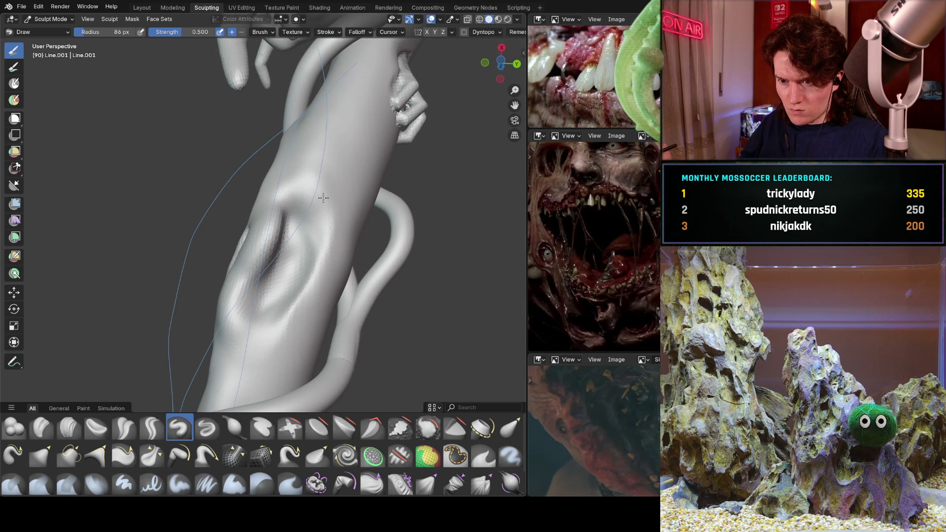
left_click_drag(324, 197, 324, 198)
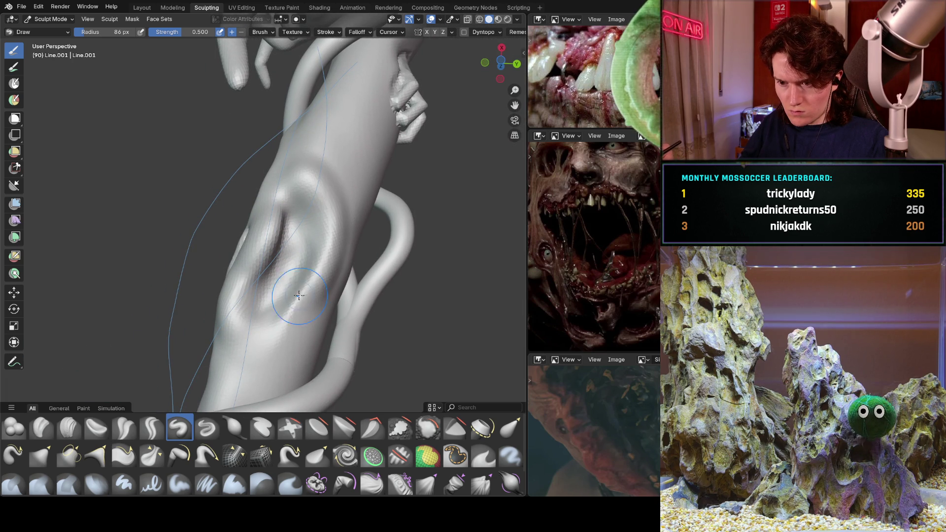
mouse_move(285, 340)
middle_mouse_down()
mouse_move(274, 317)
mouse_move(280, 277)
mouse_move(273, 307)
middle_mouse_up()
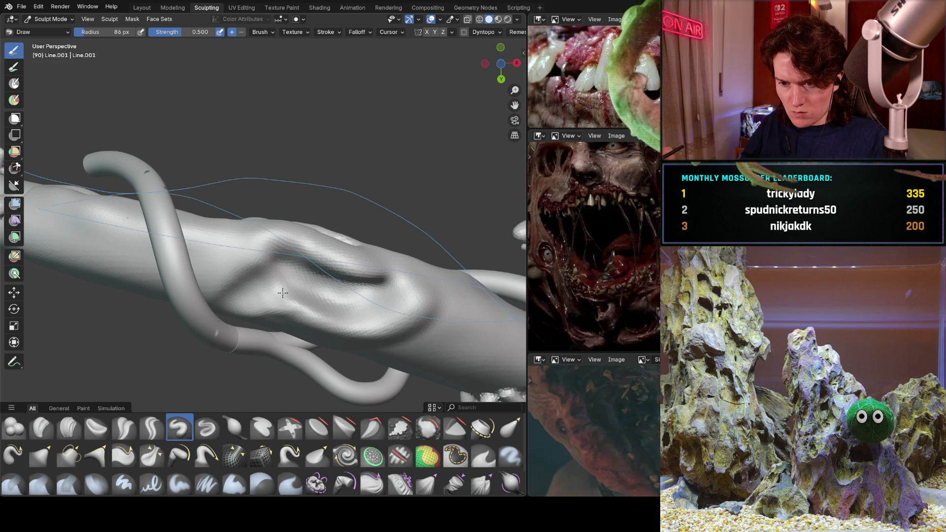
Carve a crease across the forearm muscle bulge and deepen it.
middle_click_drag(283, 293, 286, 297)
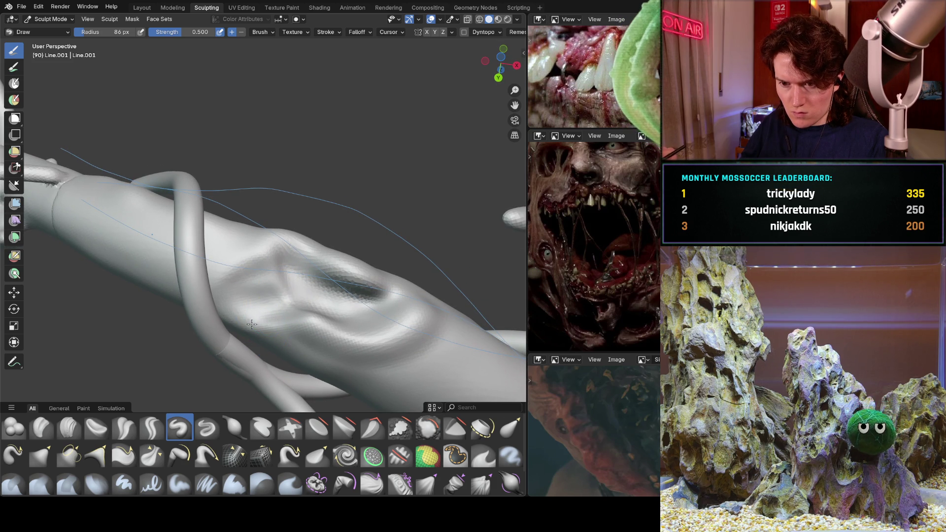
left_click_drag(206, 300, 206, 299)
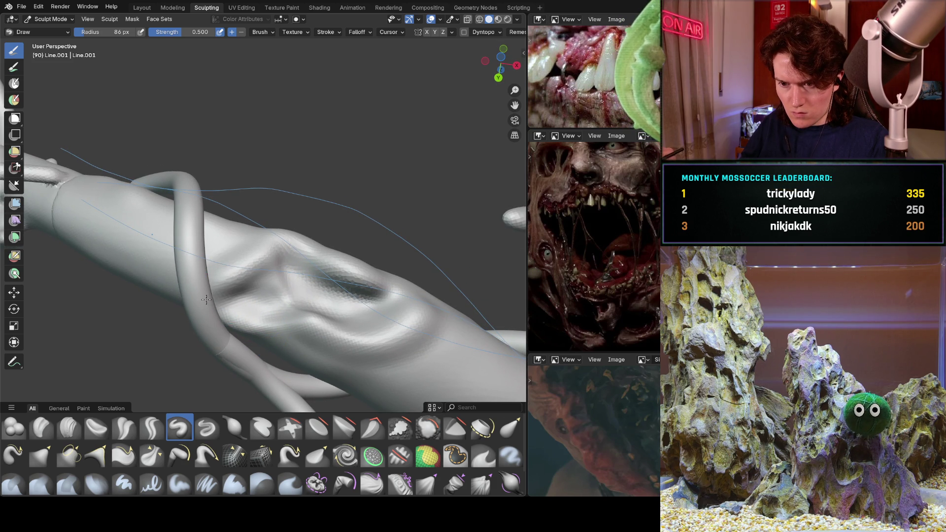
mouse_move(298, 329)
left_mouse_down()
mouse_move(375, 345)
mouse_move(419, 335)
left_mouse_up()
mouse_move(370, 296)
middle_mouse_down()
mouse_move(224, 316)
mouse_move(362, 286)
middle_mouse_up()
left_click_drag(316, 315, 368, 305)
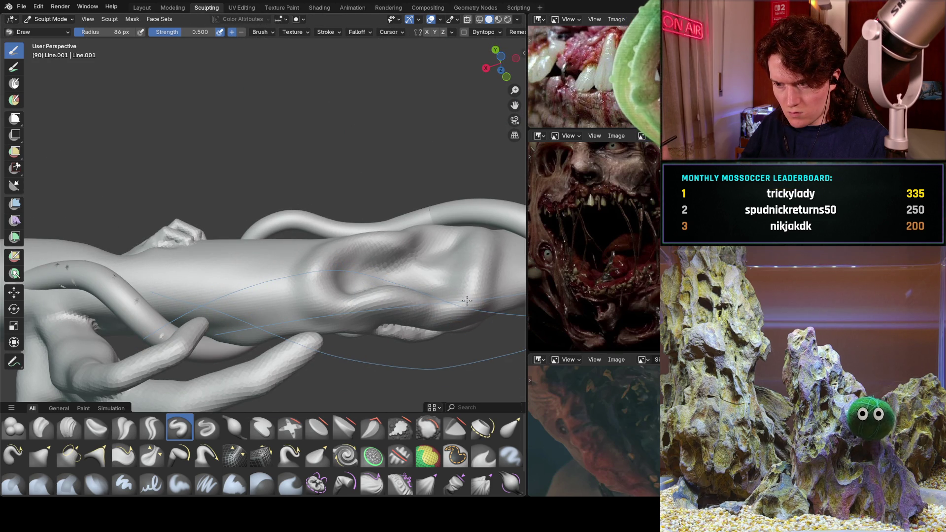
Orbit around the forearm to check the creases and the crossing tendril.
middle_click_drag(481, 228, 468, 234)
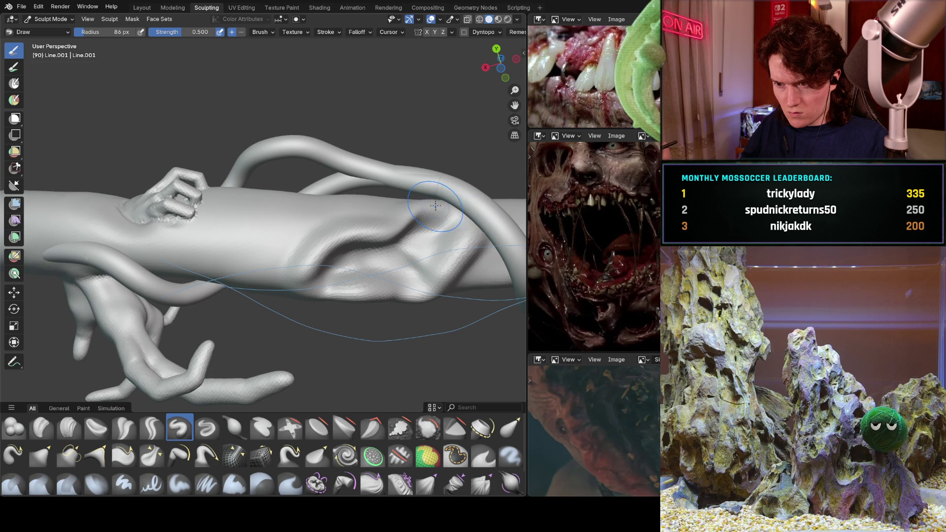
mouse_move(433, 192)
middle_mouse_down()
mouse_move(276, 291)
mouse_move(295, 291)
mouse_move(324, 246)
middle_mouse_up()
scroll(324, 246, "up", 6)
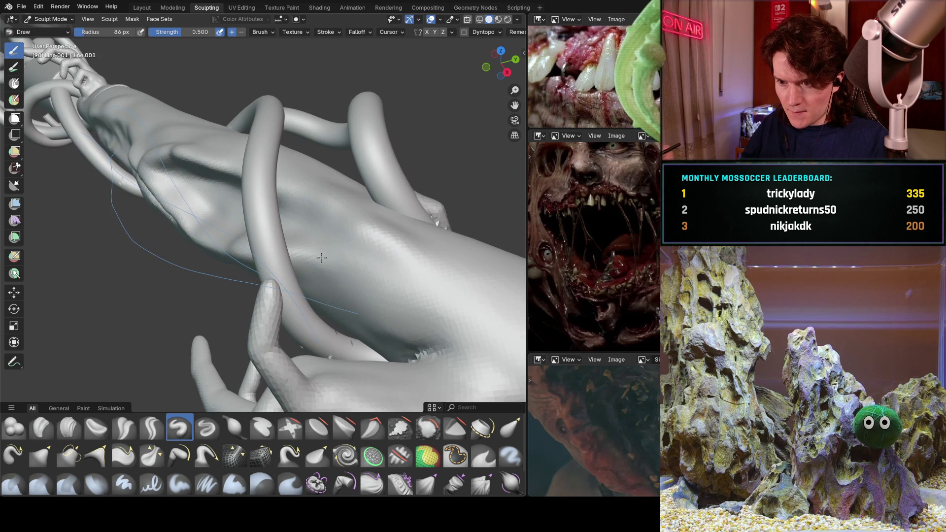
middle_click_drag(403, 245, 345, 225)
mouse_move(276, 217)
middle_mouse_down()
mouse_move(265, 198)
mouse_move(321, 233)
middle_mouse_up()
middle_click_drag(353, 260, 345, 263)
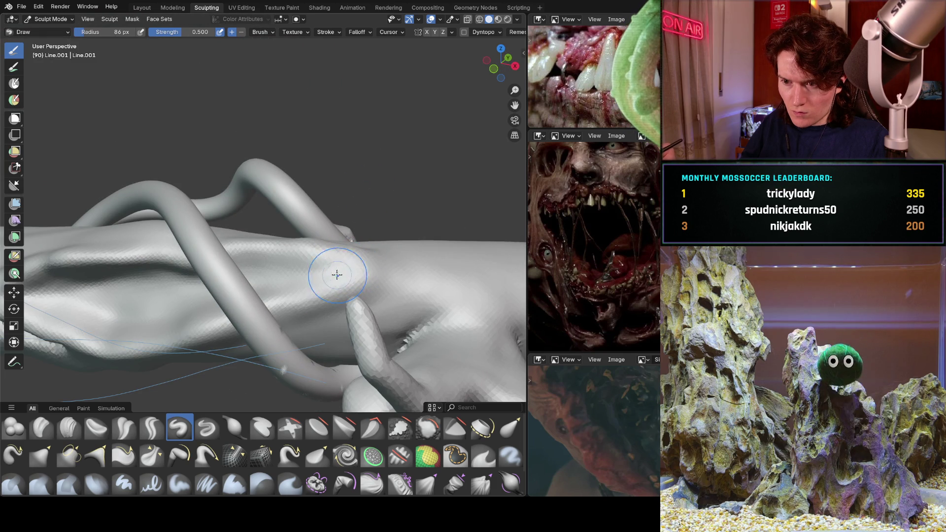
Switch to the Crease Sharp brush and cut sharp crease lines along the forearm.
left_click(153, 427)
mouse_move(306, 277)
left_mouse_down()
mouse_move(342, 269)
mouse_move(322, 274)
left_mouse_up()
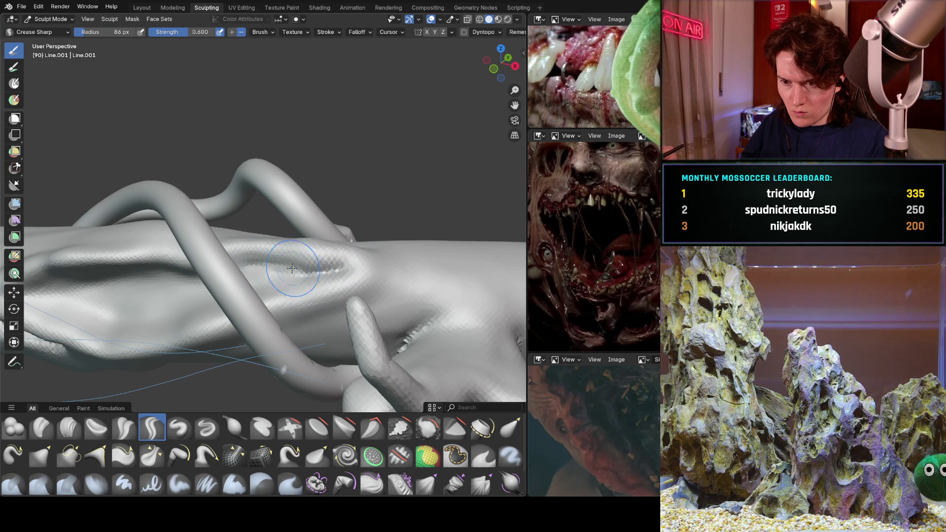
mouse_move(276, 266)
middle_mouse_down()
mouse_move(415, 241)
mouse_move(380, 250)
mouse_move(414, 220)
middle_mouse_up()
mouse_move(353, 258)
left_mouse_down()
mouse_move(341, 269)
mouse_move(268, 261)
mouse_move(295, 231)
mouse_move(397, 216)
left_mouse_up()
middle_click_drag(397, 216, 374, 223)
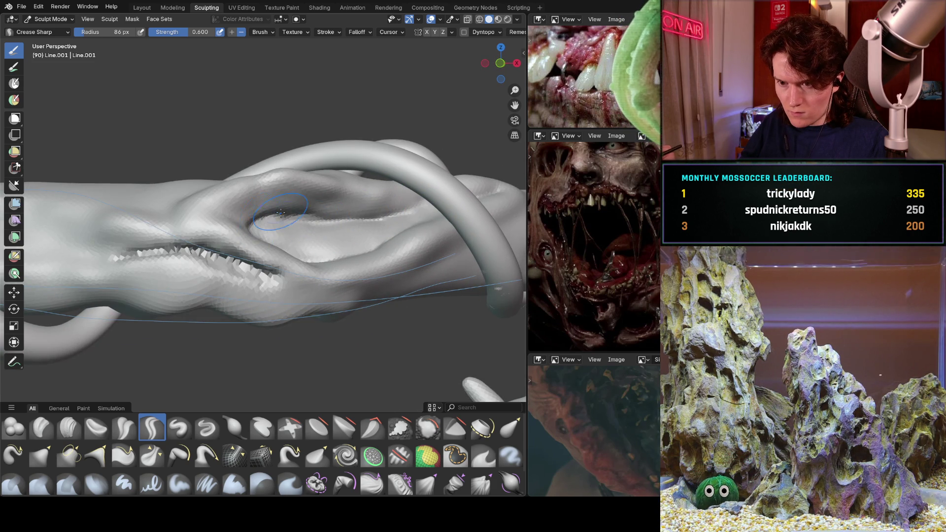
middle_click_drag(279, 212, 306, 212)
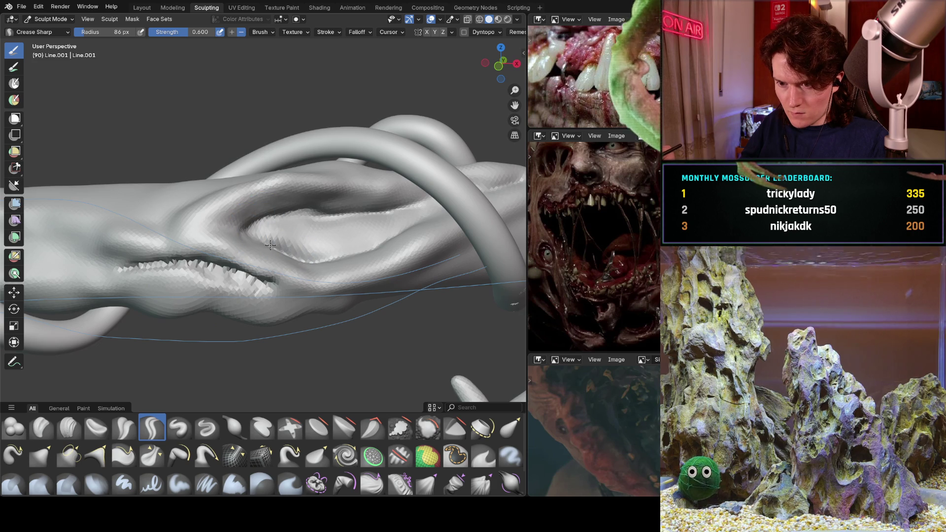
mouse_move(380, 229)
middle_mouse_down("shift")
mouse_move(248, 242)
mouse_move(306, 264)
mouse_move(394, 235)
middle_mouse_up("shift")
scroll(280, 281, "up", 2)
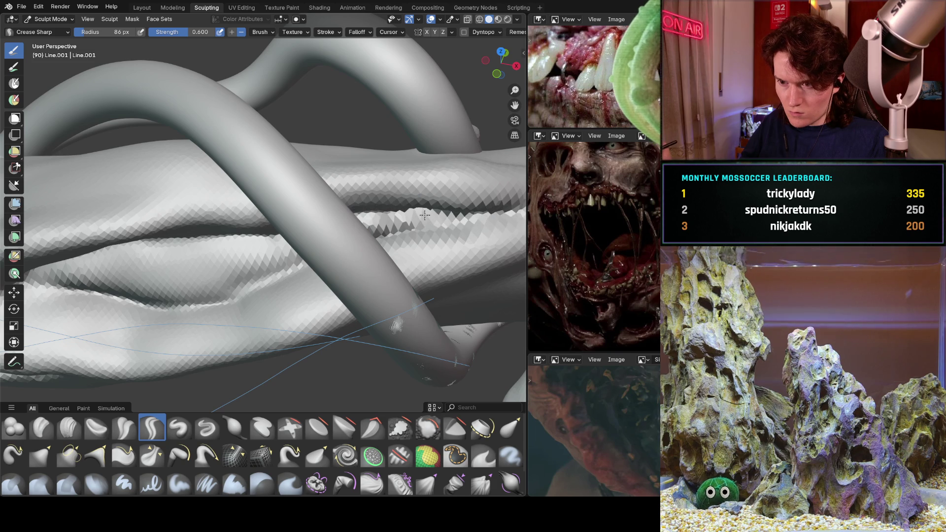
Cut sharp grooves into the forearm folds near the crossing tendril.
mouse_move(211, 262)
left_mouse_down()
mouse_move(89, 289)
mouse_move(197, 266)
mouse_move(207, 278)
left_mouse_up()
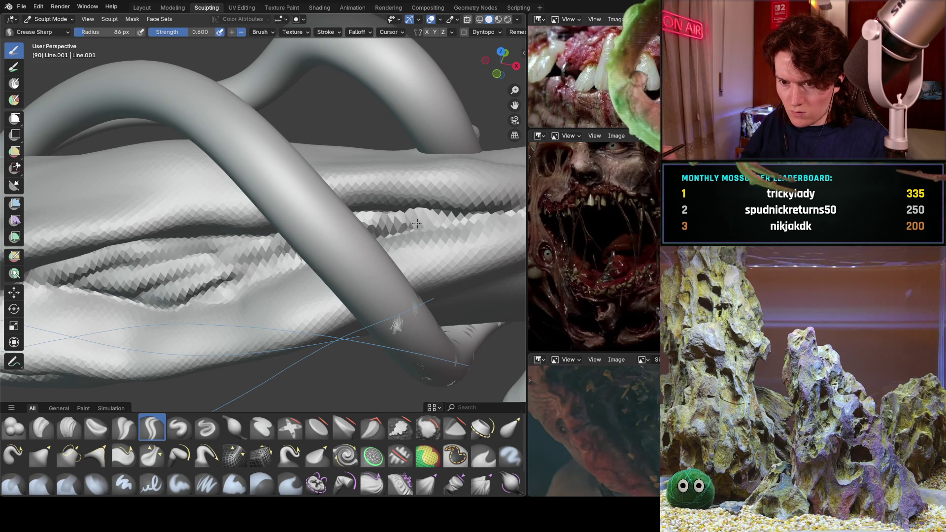
middle_click_drag(332, 232, 317, 224)
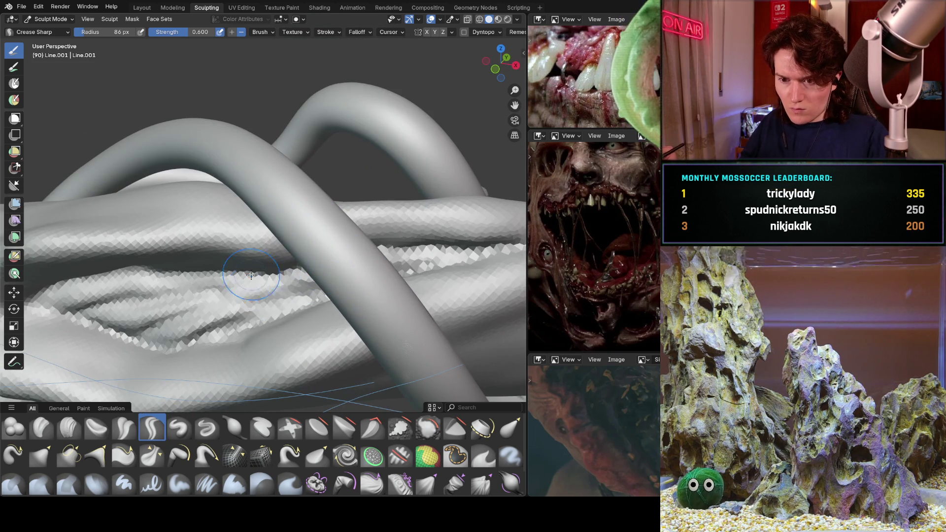
scroll(172, 335, "down", 8)
mouse_move(172, 335)
middle_mouse_down()
mouse_move(256, 290)
mouse_move(323, 217)
mouse_move(257, 277)
mouse_move(286, 271)
middle_mouse_up()
scroll(256, 289, "up", 4)
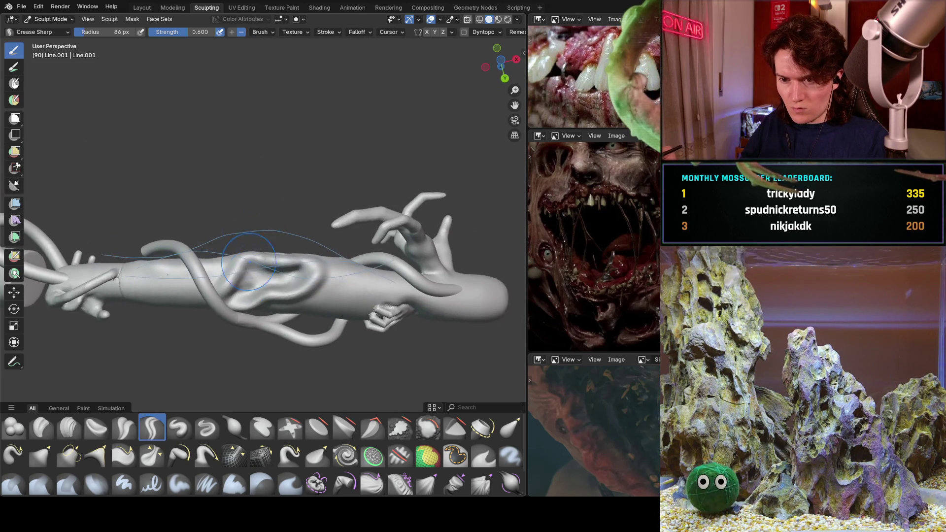
scroll(296, 267, "up", 4)
Deepen the fold crease and add faceted crease detail inside it.
mouse_move(329, 262)
left_mouse_down()
mouse_move(295, 260)
mouse_move(364, 256)
mouse_move(324, 267)
left_mouse_up()
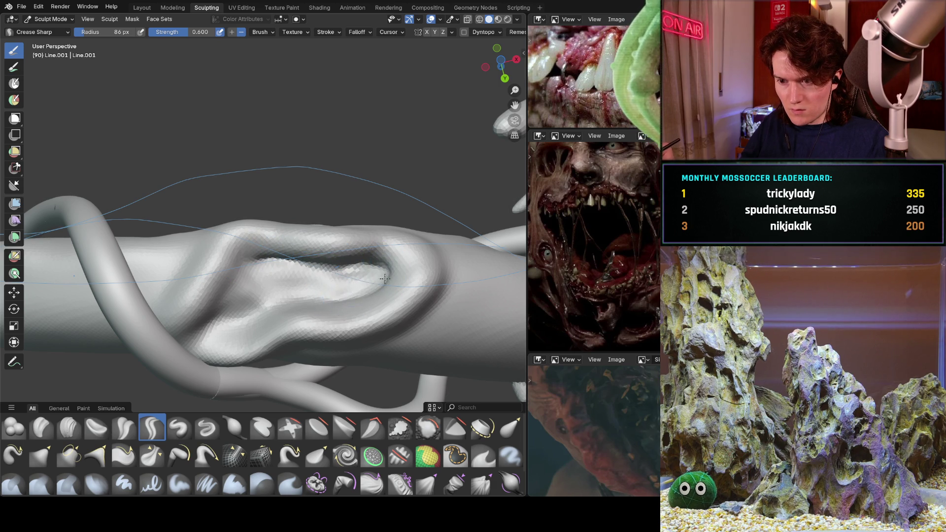
mouse_move(347, 292)
left_mouse_down()
mouse_move(290, 299)
mouse_move(257, 323)
mouse_move(224, 320)
mouse_move(238, 277)
mouse_move(268, 267)
mouse_move(241, 289)
left_mouse_up()
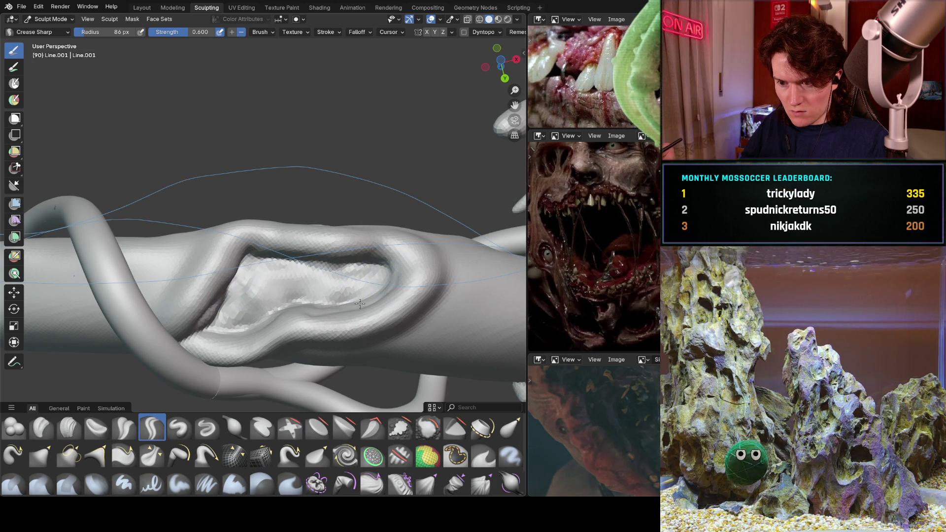
mouse_move(279, 316)
left_mouse_down()
mouse_move(247, 328)
mouse_move(227, 301)
mouse_move(276, 286)
mouse_move(245, 317)
mouse_move(375, 281)
mouse_move(245, 318)
left_mouse_up()
mouse_move(340, 293)
middle_mouse_down()
mouse_move(345, 303)
mouse_move(352, 236)
mouse_move(272, 267)
mouse_move(309, 304)
mouse_move(381, 270)
mouse_move(325, 241)
mouse_move(309, 274)
middle_mouse_up()
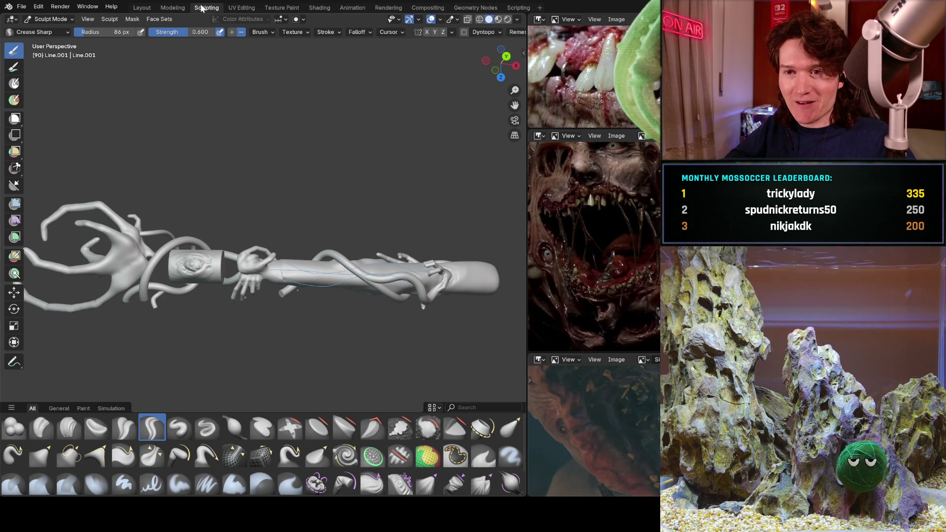
Leave sculpting for the Modeling workspace, then move on to Layout.
left_click(177, 8)
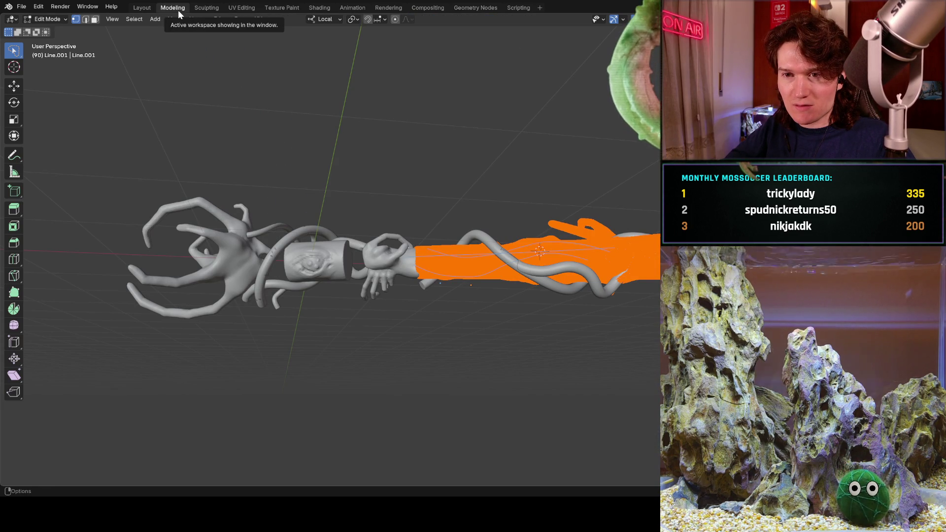
left_click(142, 8)
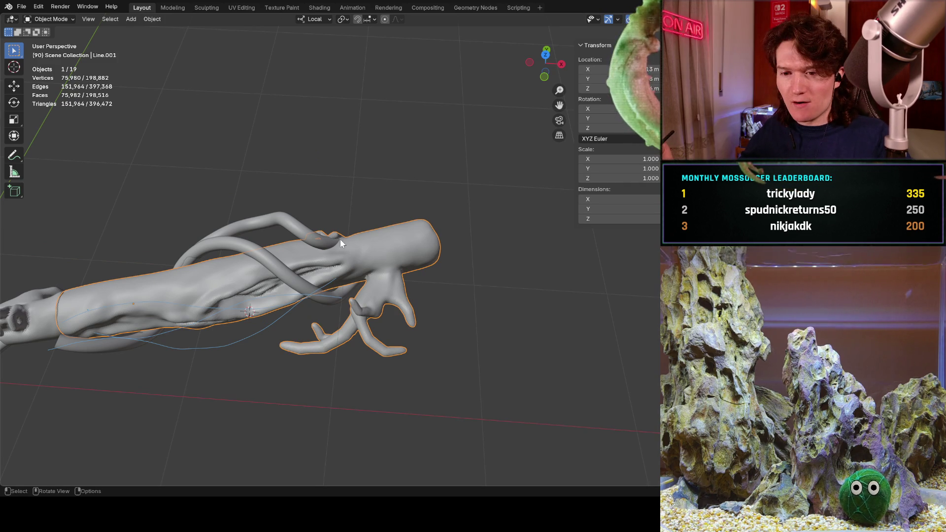
Deselect everything, return to the Sculpting workspace, and make forearm Line.001 active.
mouse_move(316, 246)
middle_mouse_down()
mouse_move(276, 306)
mouse_move(248, 311)
middle_mouse_up()
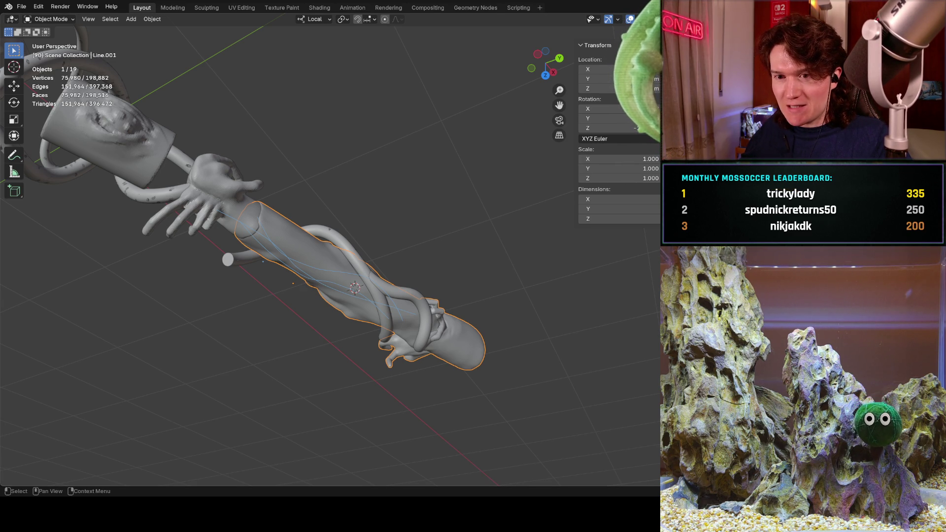
key("alt+a")
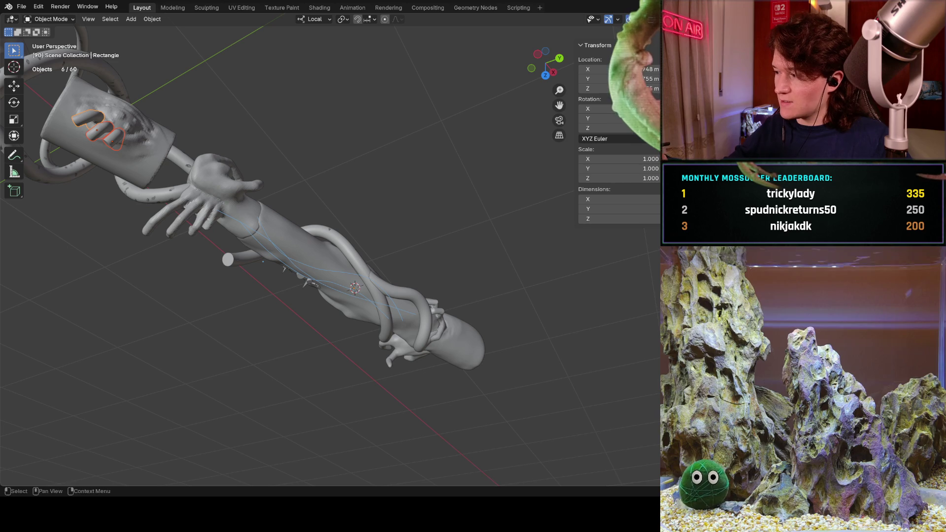
left_click(205, 7)
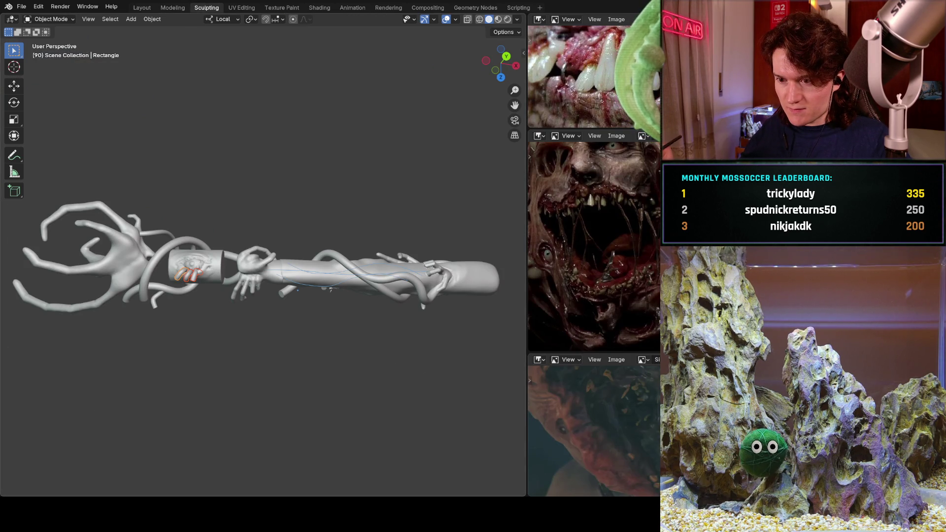
mouse_move(263, 261)
middle_mouse_down()
mouse_move(276, 263)
mouse_move(309, 349)
mouse_move(334, 308)
middle_mouse_up()
left_click(325, 276)
scroll(264, 246, "up", 3)
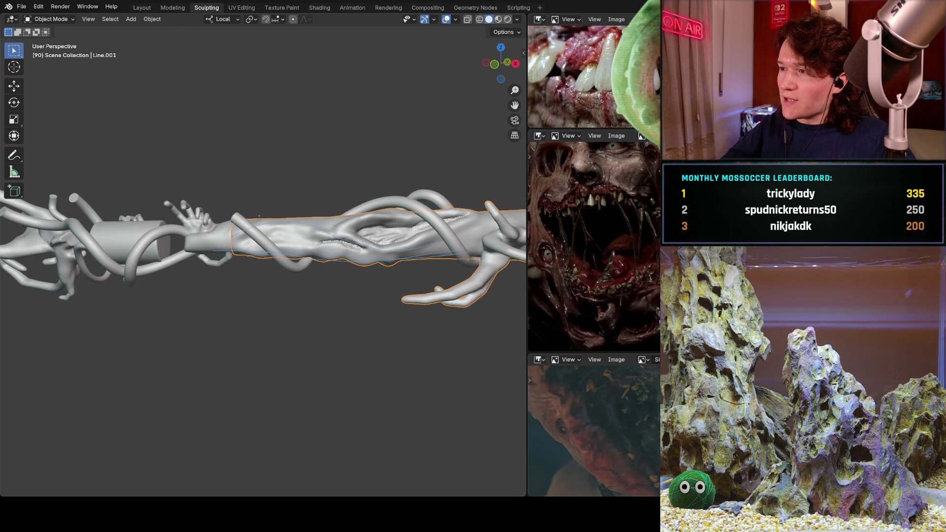
Switch forearm Line.001 from Object Mode into Sculpt Mode using the mode dropdown.
left_click(54, 20)
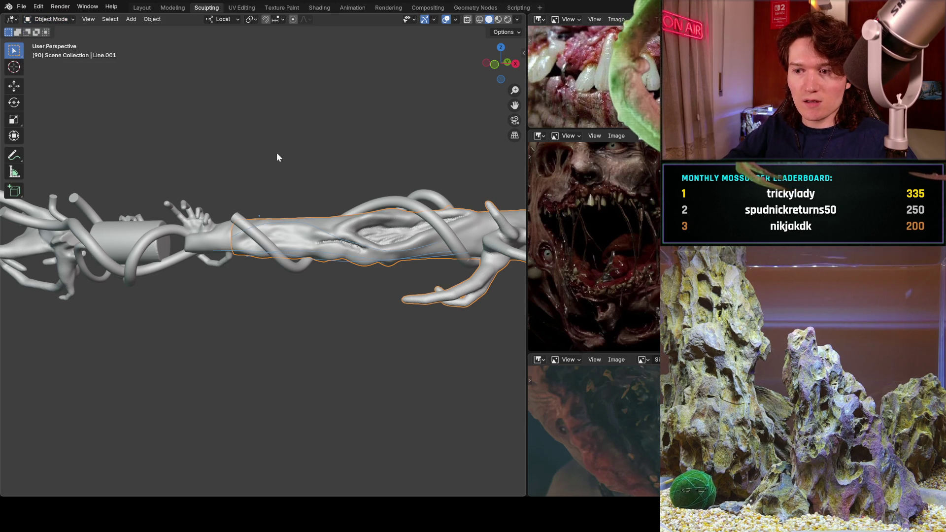
left_click(49, 19)
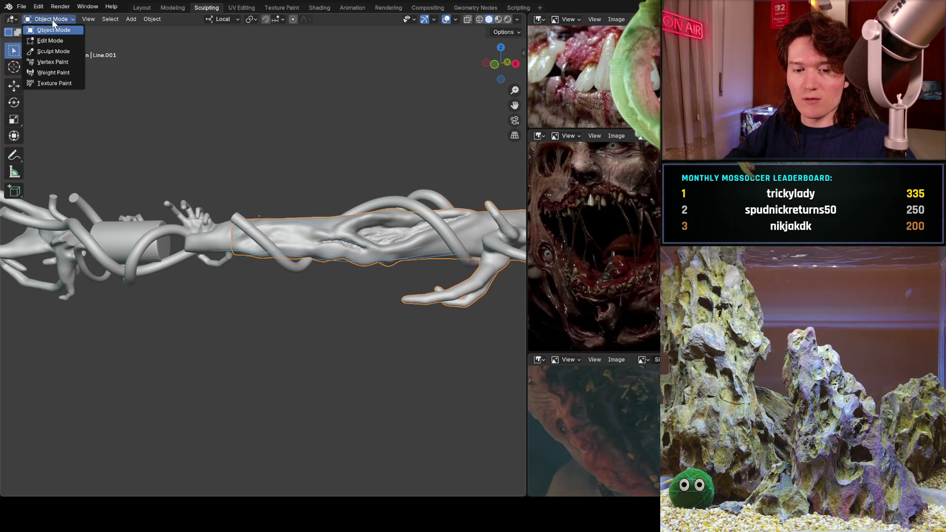
left_click(62, 52)
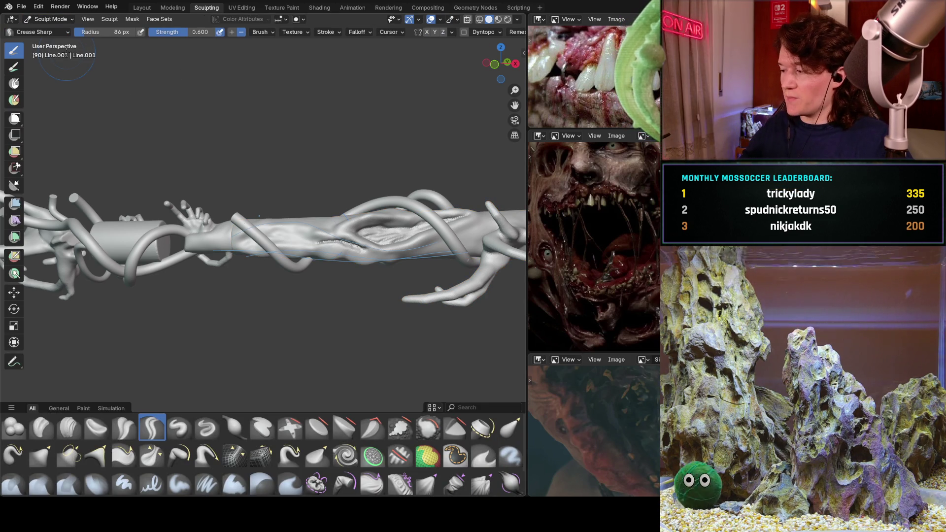
Cut a sharp crease groove along the forearm's upper surface and orbit to inspect it.
scroll(304, 257, "up", 5)
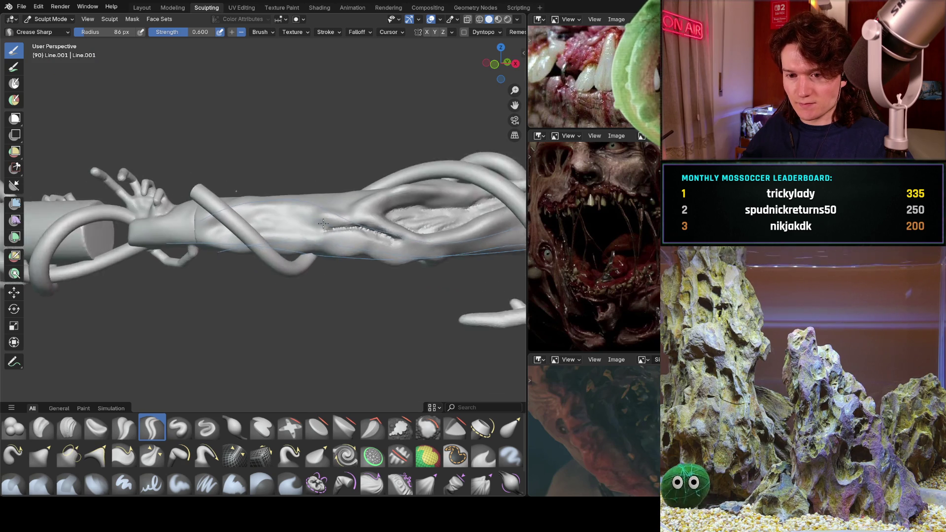
mouse_move(332, 214)
left_mouse_down()
mouse_move(269, 198)
mouse_move(209, 198)
mouse_move(271, 199)
left_mouse_up()
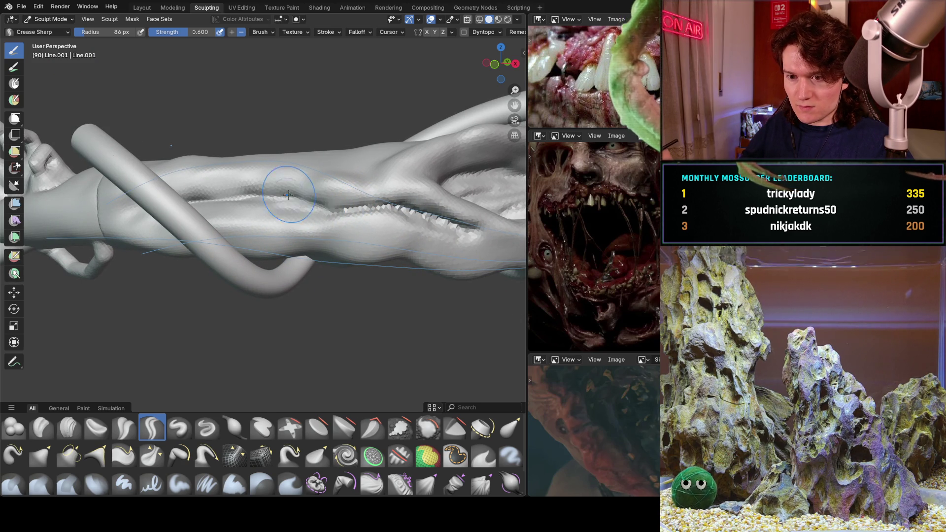
middle_click_drag(277, 211, 264, 205)
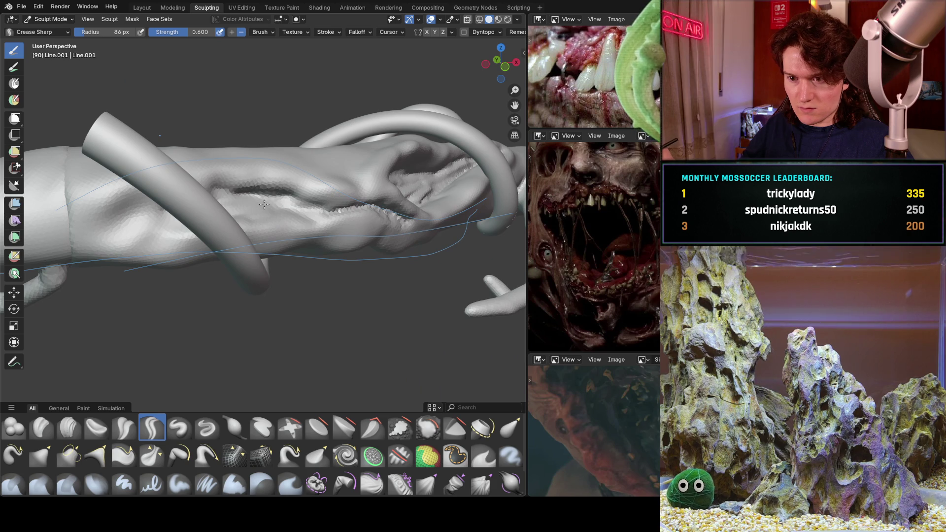
mouse_move(225, 182)
middle_mouse_down()
mouse_move(256, 226)
mouse_move(249, 211)
mouse_move(262, 204)
mouse_move(232, 200)
mouse_move(196, 333)
middle_mouse_up()
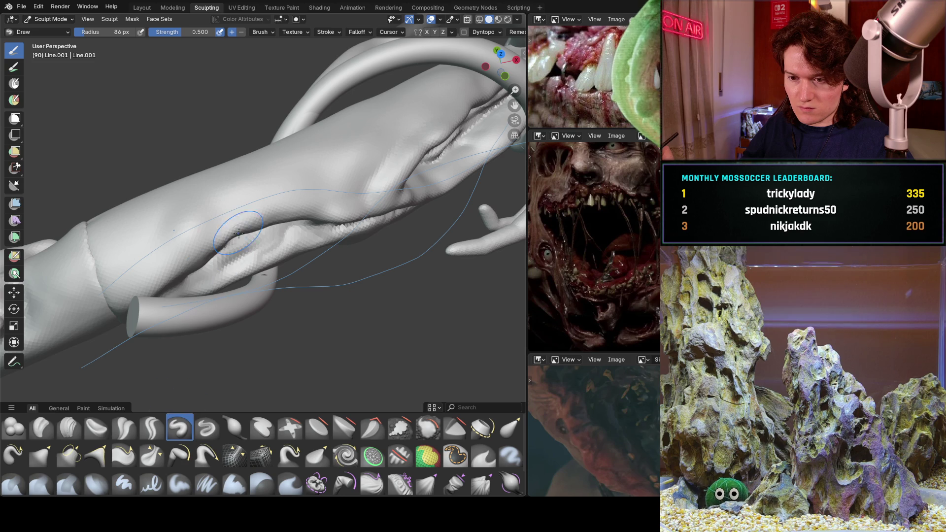
Reshape the crease's upper ridge, then undo the two unwanted strokes.
middle_click_drag(257, 221, 229, 184)
middle_click_drag(277, 237, 254, 231)
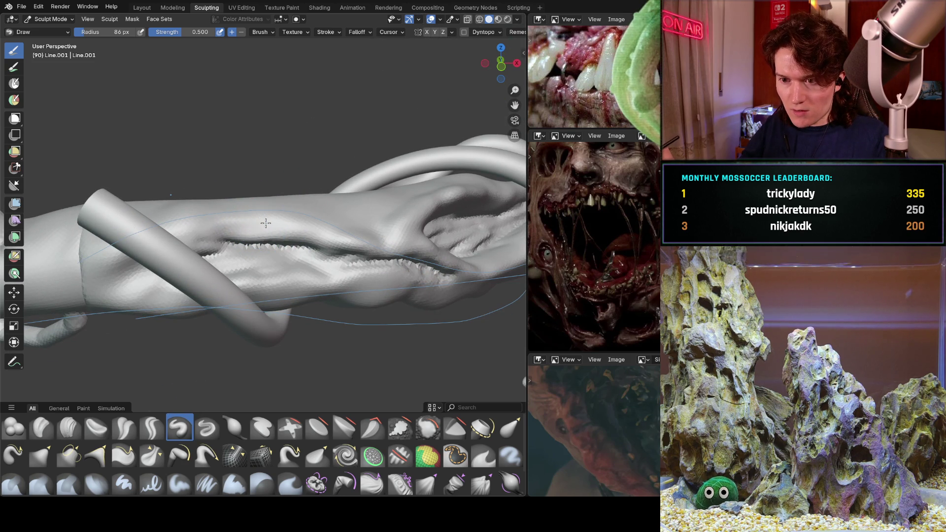
mouse_move(289, 209)
middle_mouse_down()
mouse_move(262, 208)
mouse_move(278, 219)
mouse_move(247, 236)
mouse_move(246, 261)
mouse_move(270, 259)
middle_mouse_up()
mouse_move(267, 225)
middle_mouse_down()
mouse_move(261, 219)
mouse_move(294, 246)
middle_mouse_up()
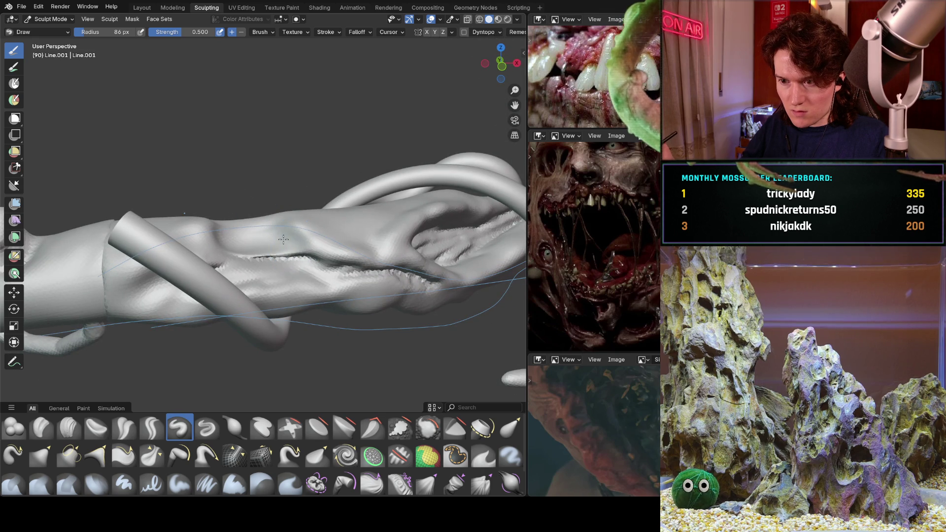
middle_click_drag(264, 211, 232, 258)
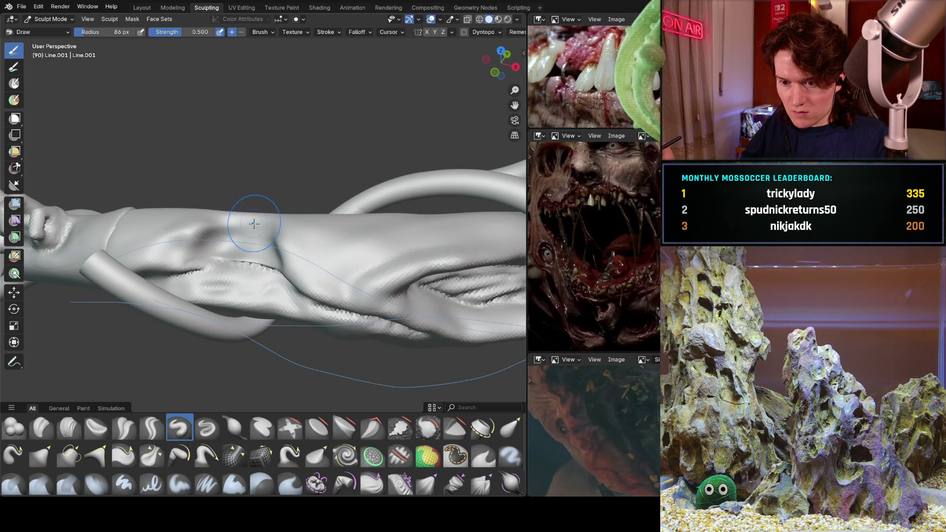
scroll(223, 267, "up", 6)
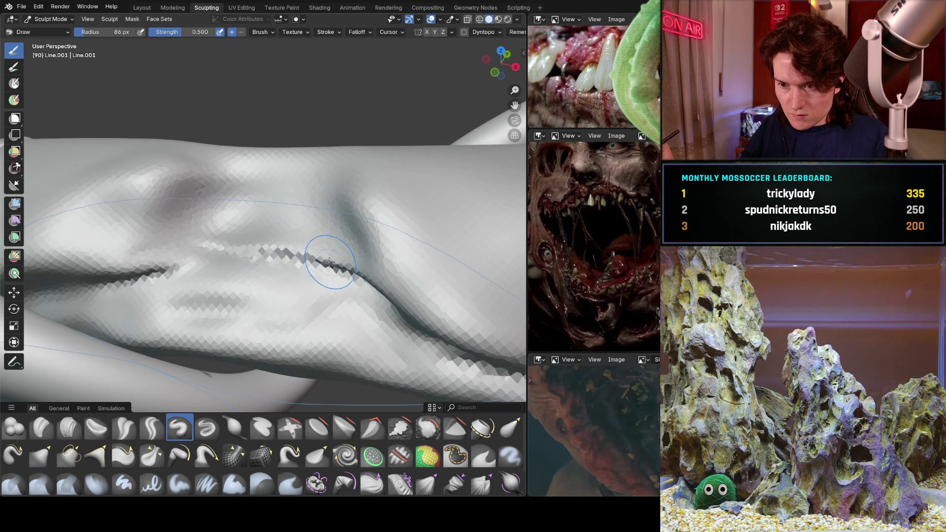
mouse_move(297, 235)
middle_mouse_down()
mouse_move(245, 245)
mouse_move(228, 157)
middle_mouse_up()
mouse_move(218, 169)
left_mouse_down()
mouse_move(306, 163)
mouse_move(384, 197)
mouse_move(414, 251)
left_mouse_up()
key("ctrl+z")
key("ctrl+z")
key("ctrl+z")
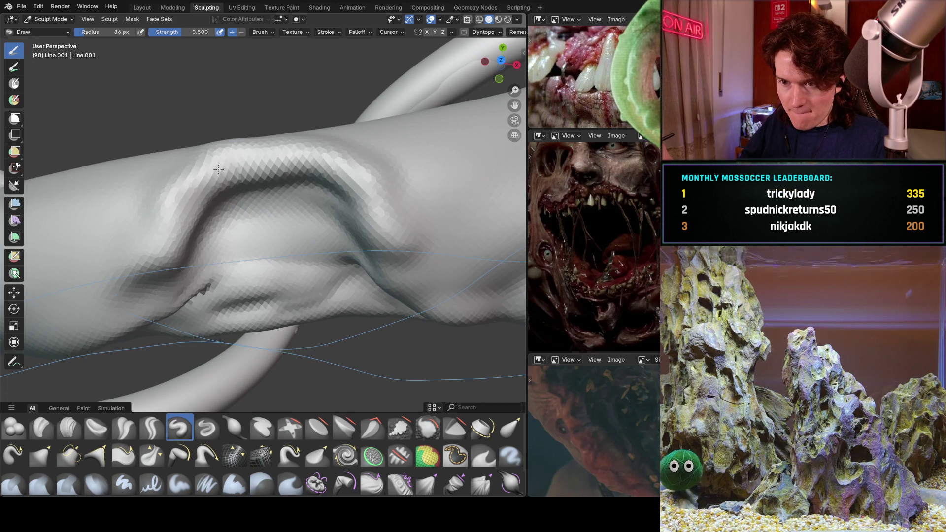
key("ctrl+z")
key("ctrl+z")
key("ctrl+z")
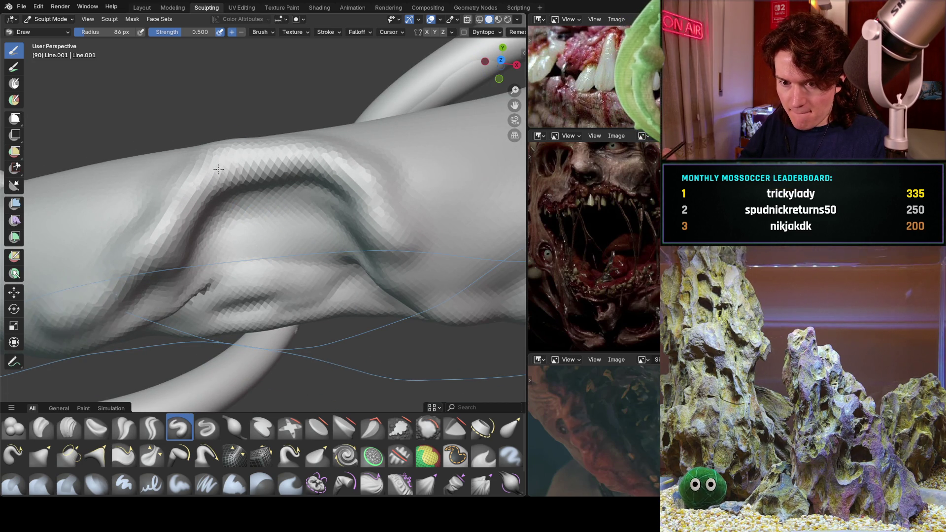
Sculpt new creases and bulges on the forearm and shift the crease along it.
middle_click_drag(116, 282, 276, 230)
mouse_move(287, 238)
left_mouse_down()
mouse_move(276, 257)
mouse_move(306, 269)
mouse_move(326, 261)
mouse_move(252, 235)
left_mouse_up()
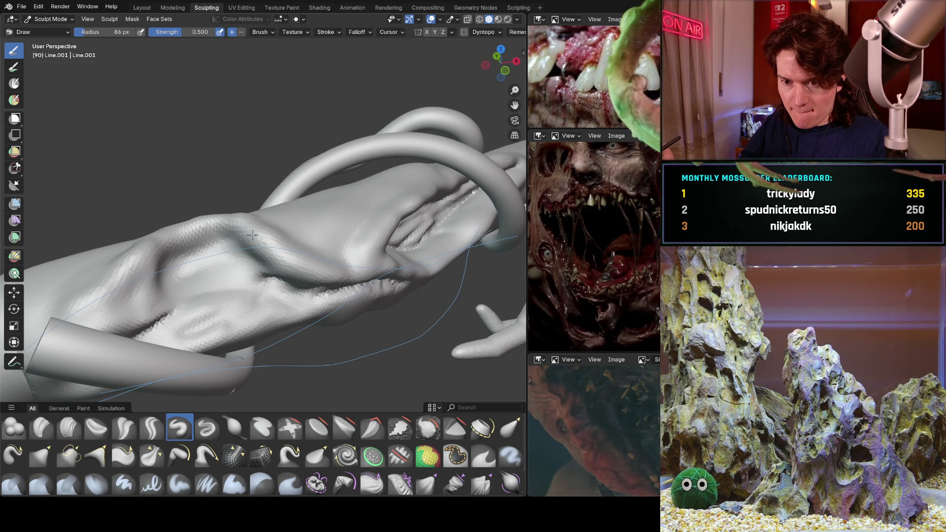
middle_click_drag(106, 276, 250, 199)
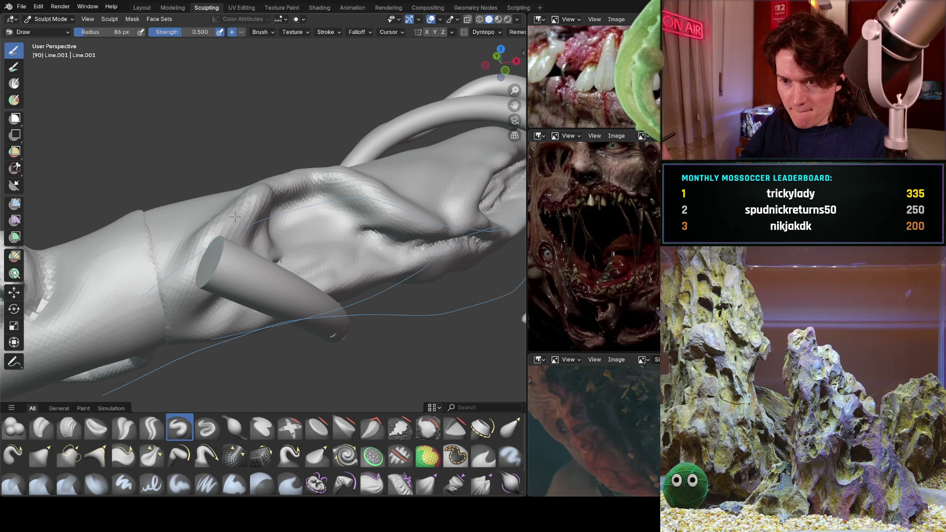
middle_click_drag(235, 217, 349, 216)
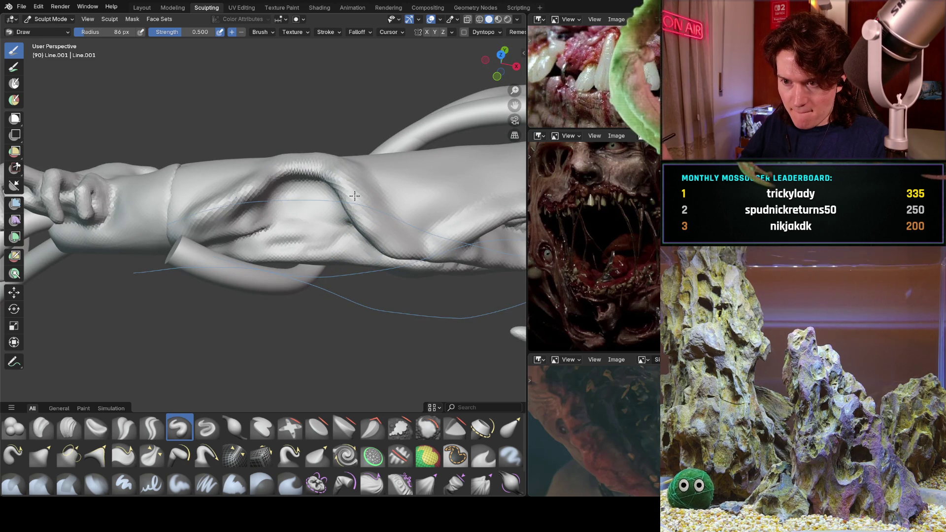
left_click_drag(319, 207, 357, 201)
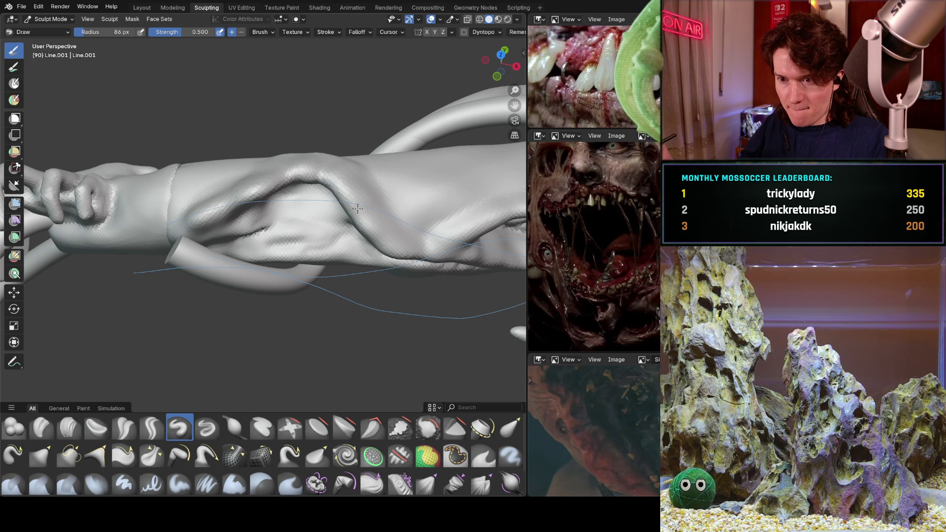
middle_click_drag(312, 172, 346, 185)
scroll(346, 186, "up", 5)
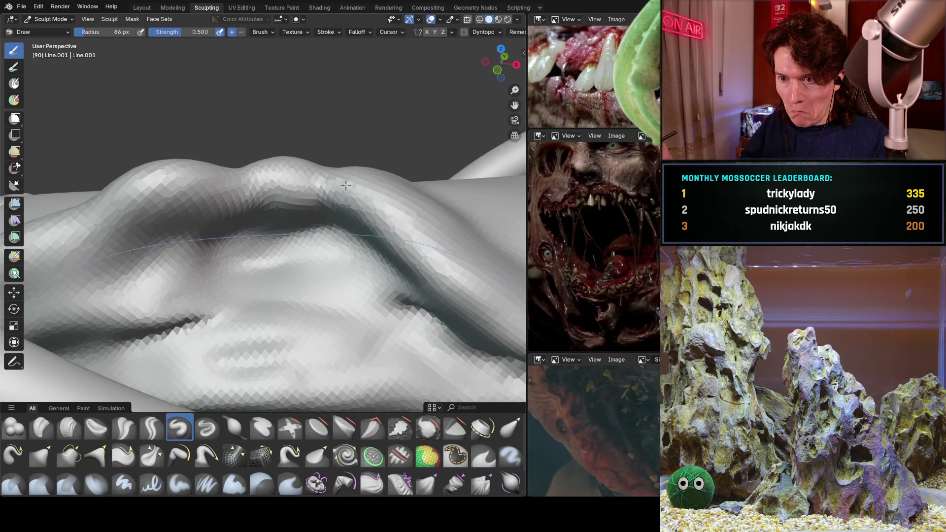
Raise and smooth the top forearm ridge, then sculpt the surface near the crease.
mouse_move(346, 186)
left_mouse_down()
mouse_move(325, 175)
mouse_move(315, 192)
mouse_move(266, 177)
mouse_move(222, 180)
mouse_move(212, 163)
mouse_move(320, 157)
mouse_move(148, 173)
mouse_move(137, 159)
mouse_move(188, 164)
mouse_move(128, 170)
mouse_move(148, 163)
left_mouse_up()
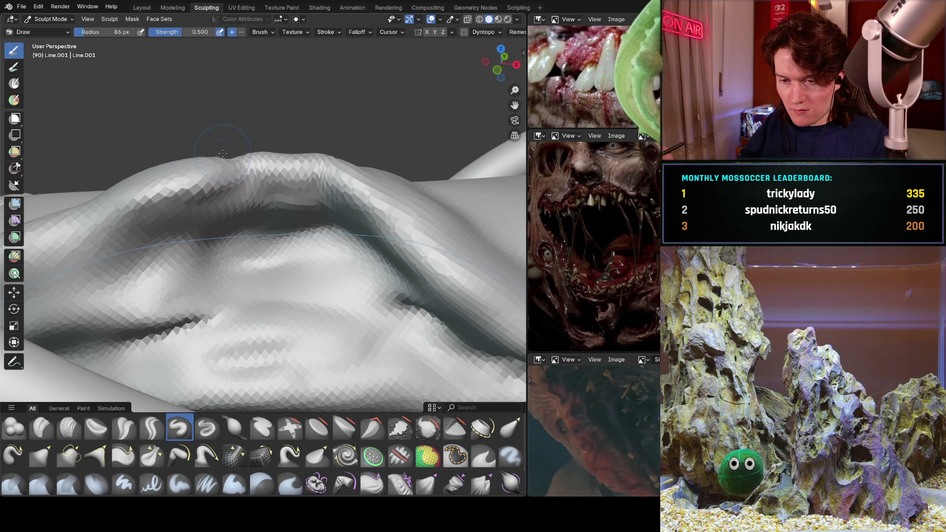
left_click_drag(260, 155, 383, 178)
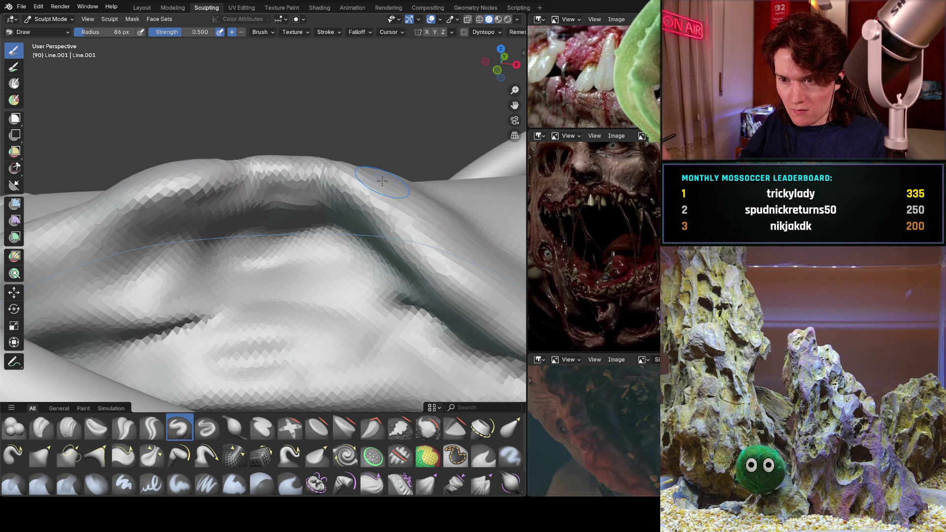
mouse_move(337, 172)
middle_mouse_down()
mouse_move(302, 218)
mouse_move(281, 206)
middle_mouse_up()
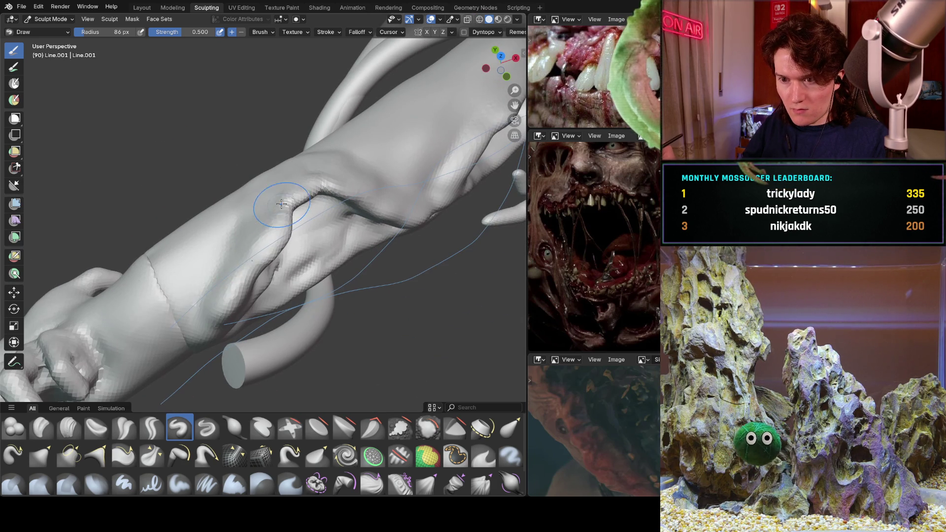
left_click_drag(244, 248, 232, 254)
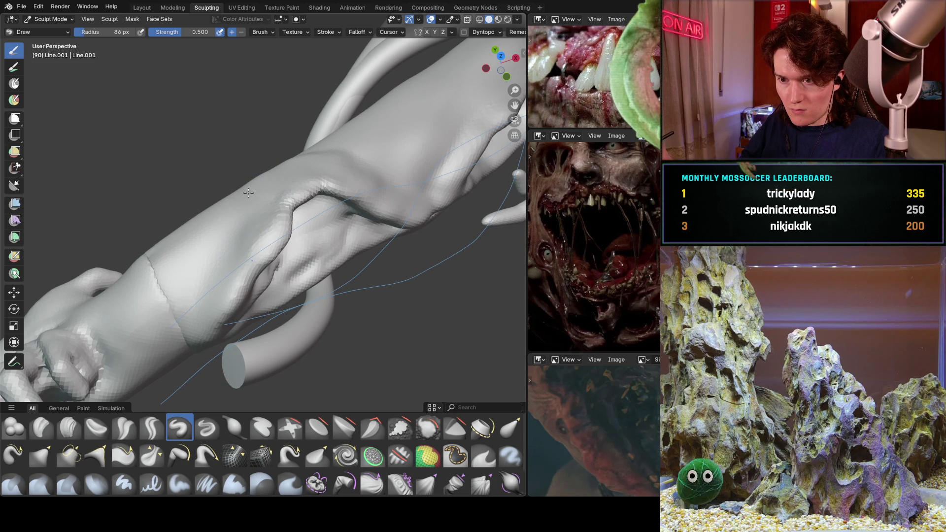
mouse_move(361, 173)
middle_mouse_down()
mouse_move(329, 238)
mouse_move(338, 232)
middle_mouse_up()
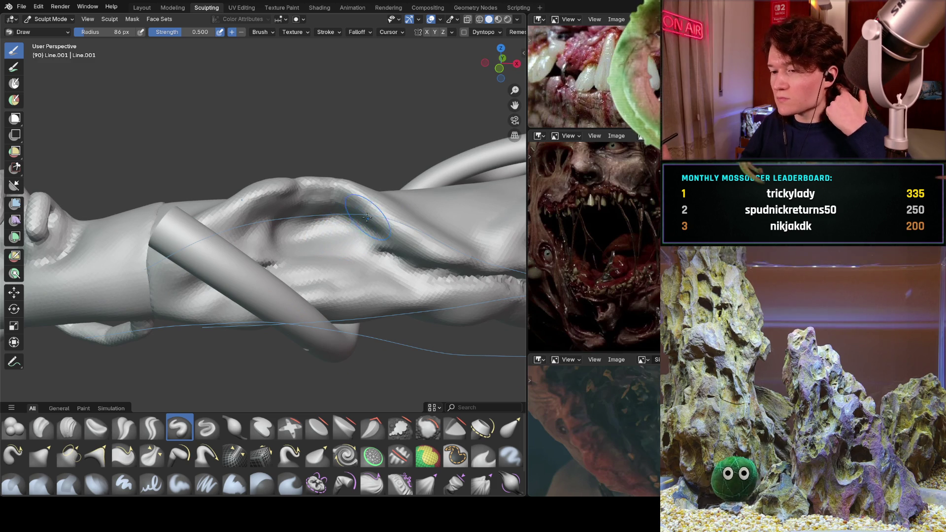
scroll(340, 227, "down", 5)
scroll(340, 221, "down", 5)
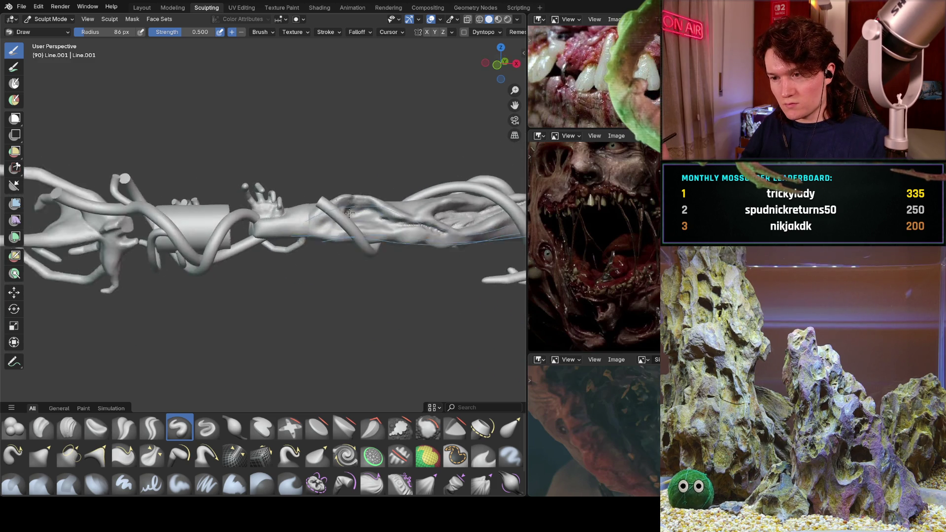
scroll(360, 217, "down", 2)
mouse_move(365, 216)
middle_mouse_down()
mouse_move(383, 213)
mouse_move(251, 296)
mouse_move(296, 218)
mouse_move(296, 254)
middle_mouse_up()
scroll(266, 303, "up", 5)
middle_click_drag(267, 303, 262, 256)
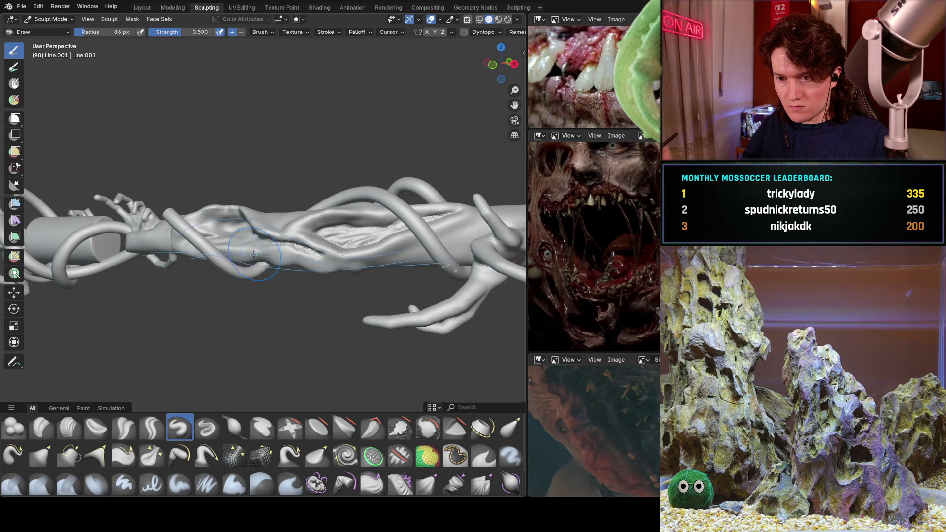
mouse_move(240, 296)
middle_mouse_down()
mouse_move(235, 275)
mouse_move(319, 223)
mouse_move(221, 294)
mouse_move(201, 319)
mouse_move(289, 255)
mouse_move(236, 316)
middle_mouse_up()
scroll(244, 277, "up", 5)
scroll(262, 266, "up", 2)
scroll(186, 379, "up", 4)
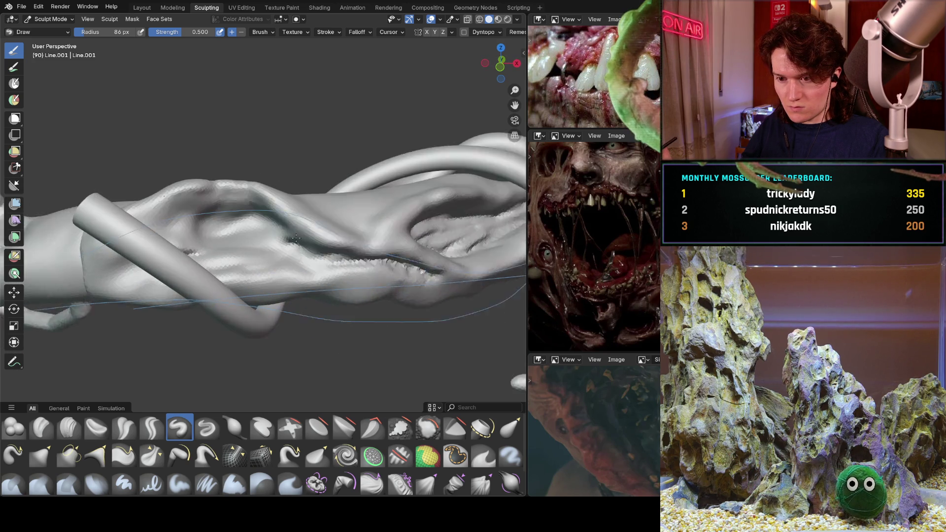
left_click(152, 427)
Deepen the fold and extend it leftward across the limb.
scroll(281, 313, "up", 3)
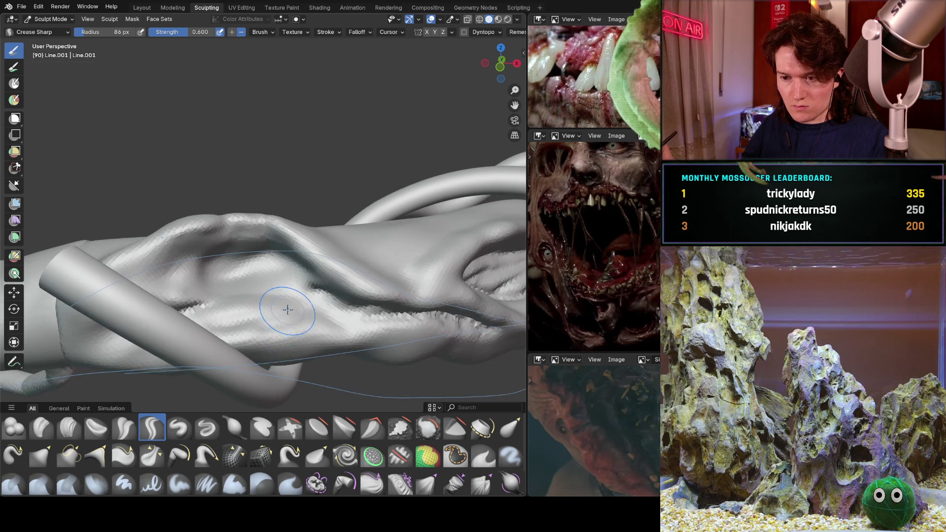
mouse_move(277, 217)
left_mouse_down()
mouse_move(187, 234)
mouse_move(103, 274)
left_mouse_up()
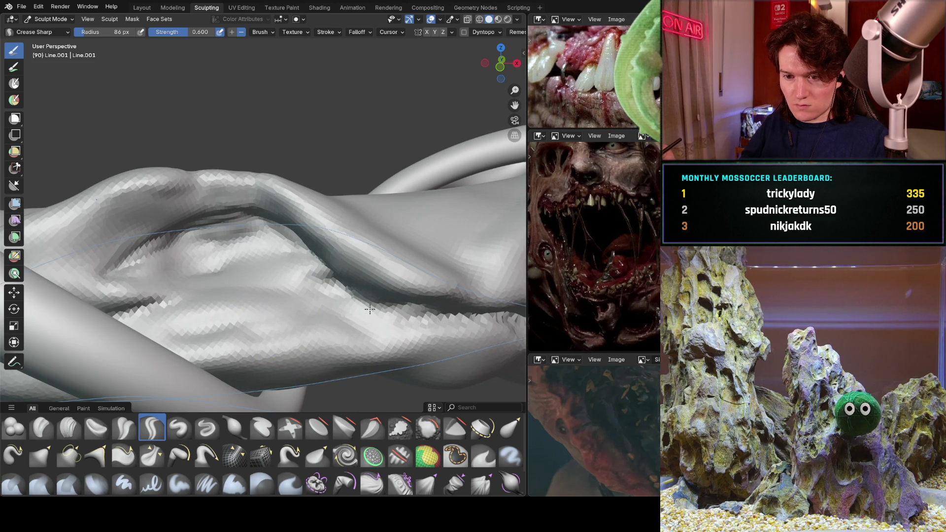
mouse_move(291, 231)
left_mouse_down()
mouse_move(138, 259)
mouse_move(269, 242)
mouse_move(247, 266)
left_mouse_up()
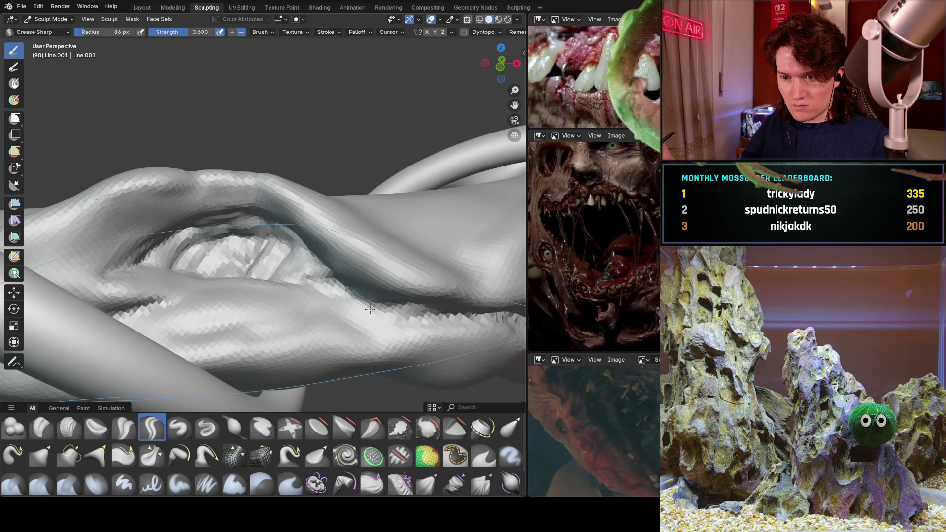
middle_click_drag(369, 309, 336, 290)
middle_click_drag(306, 261, 158, 295)
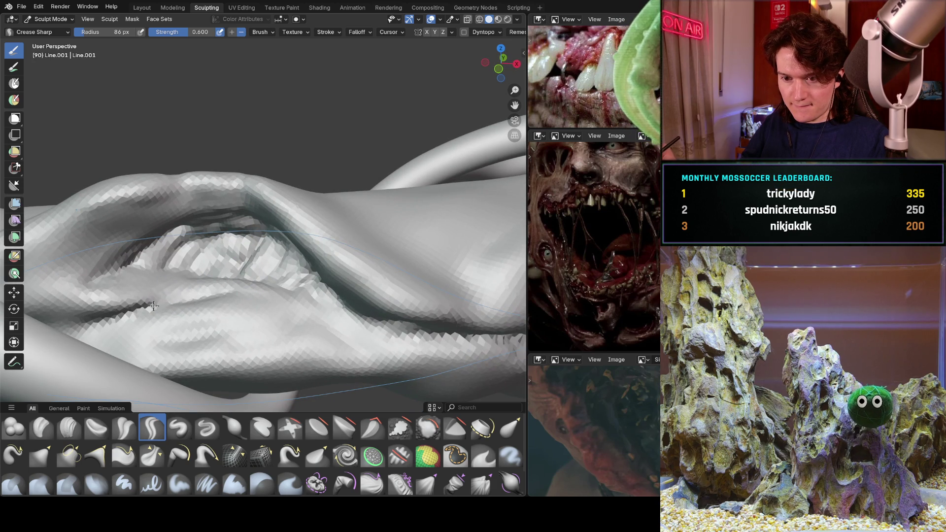
Carve and repeatedly deepen a sharp crease along the slit mouth's lower lip.
left_click_drag(154, 306, 290, 298)
mouse_move(245, 326)
left_mouse_down()
mouse_move(148, 320)
mouse_move(291, 316)
mouse_move(128, 325)
mouse_move(231, 323)
left_mouse_up()
mouse_move(231, 323)
middle_mouse_down()
mouse_move(212, 319)
mouse_move(330, 251)
middle_mouse_up()
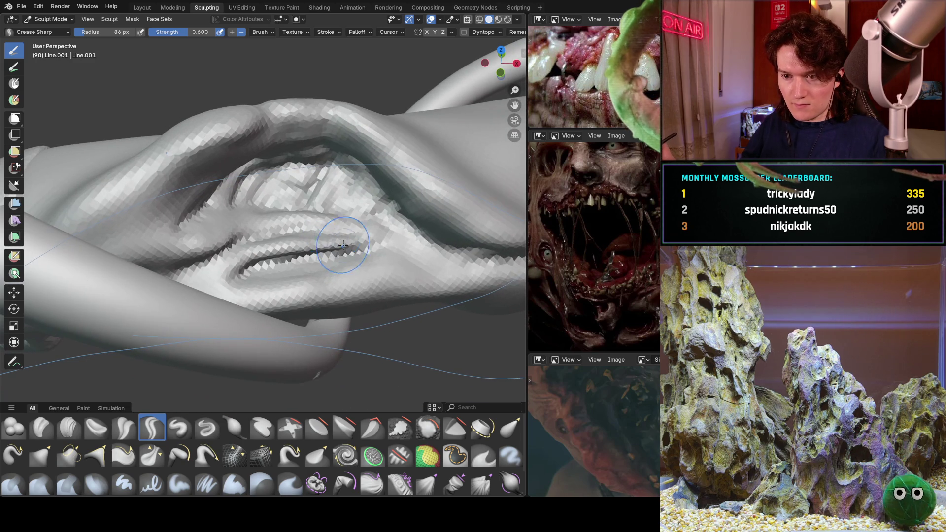
mouse_move(222, 276)
left_mouse_down()
mouse_move(405, 244)
mouse_move(429, 248)
left_mouse_up()
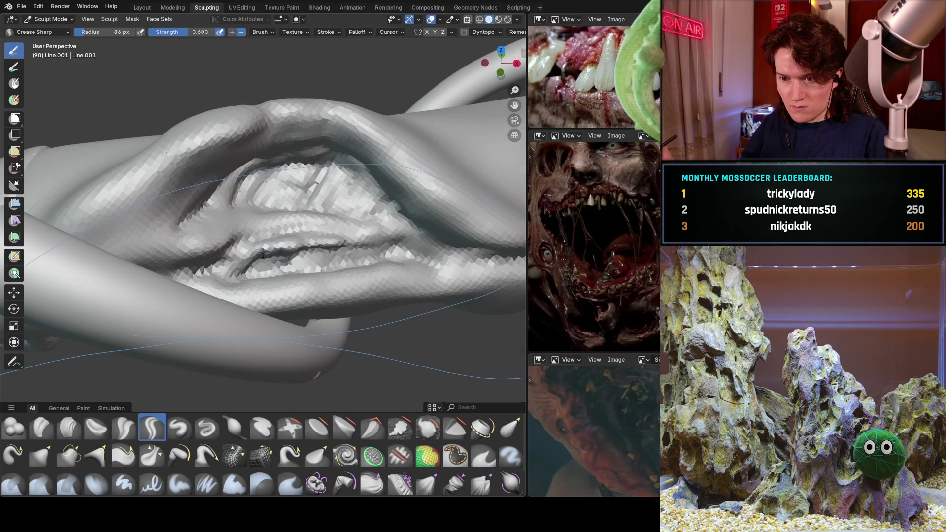
middle_click_drag(247, 255, 220, 262)
mouse_move(123, 254)
left_mouse_down()
mouse_move(197, 259)
mouse_move(340, 296)
left_mouse_up()
mouse_move(204, 262)
middle_mouse_down()
mouse_move(388, 212)
mouse_move(354, 223)
middle_mouse_up()
scroll(389, 212, "down", 5)
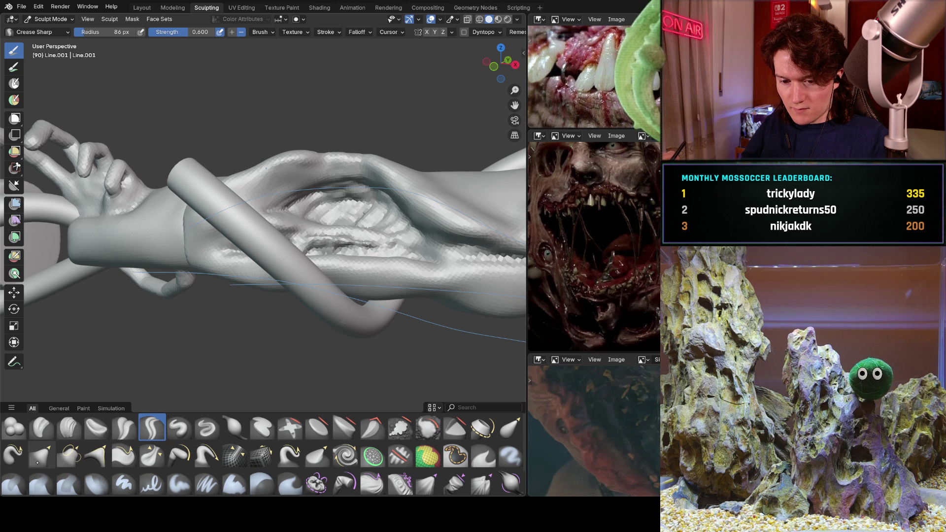
Select the Grab brush, orbit around the forearm's slit mouth, then switch to Pull at strength 0.400.
left_click(42, 453)
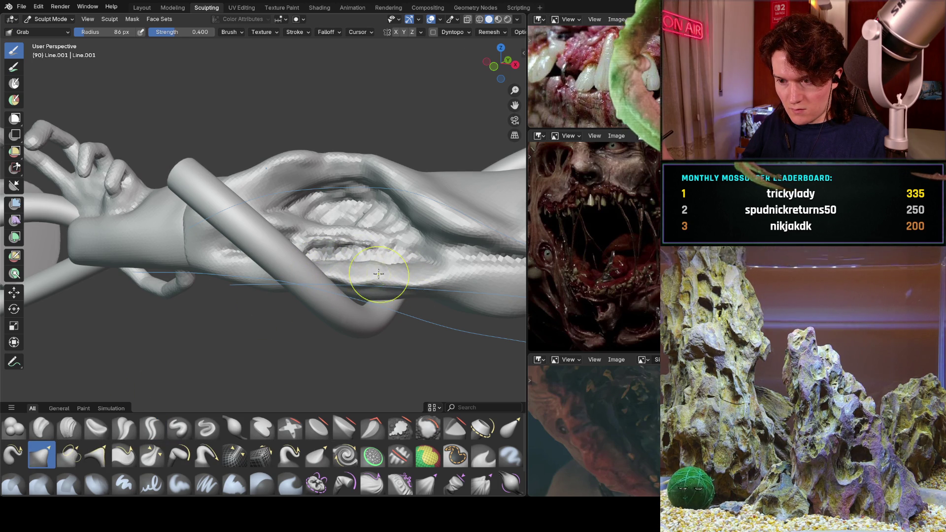
middle_click_drag(376, 246, 339, 274)
scroll(338, 274, "up", 5)
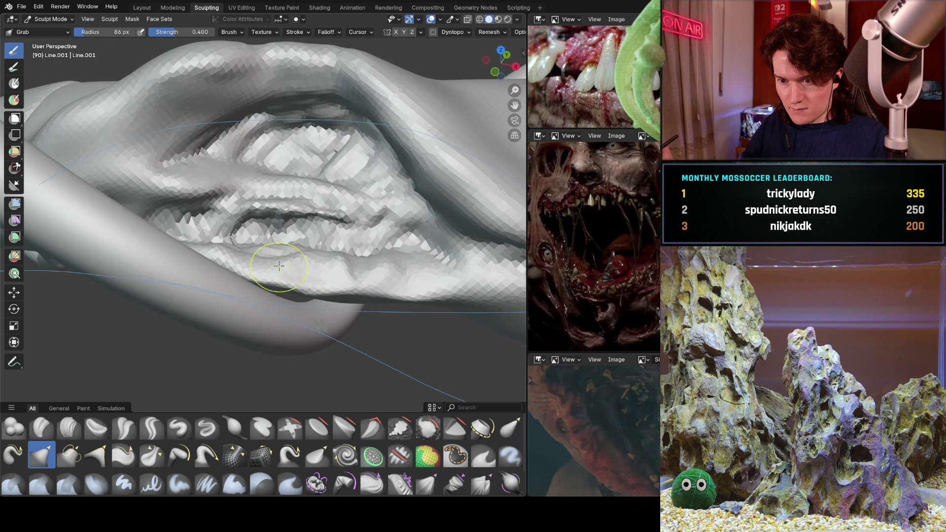
middle_click_drag(225, 252, 322, 229)
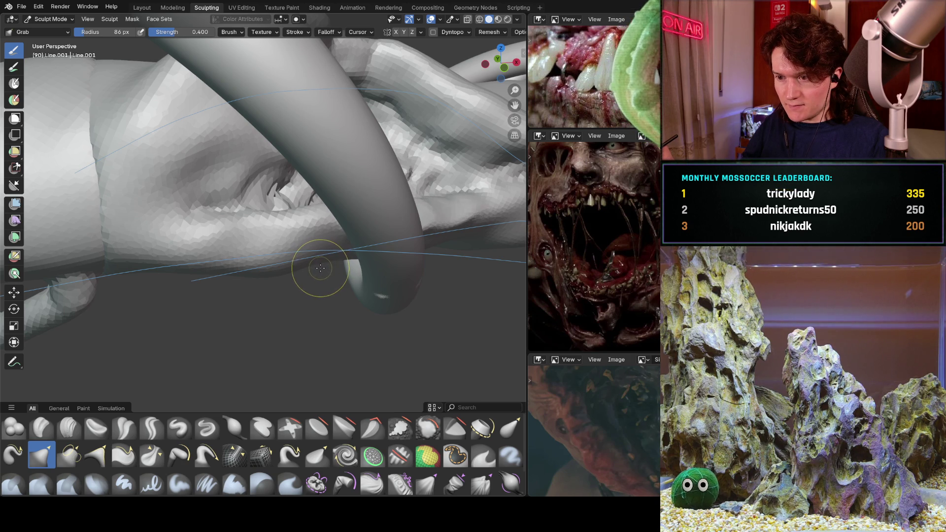
middle_click_drag(343, 251, 351, 202)
left_click(206, 454)
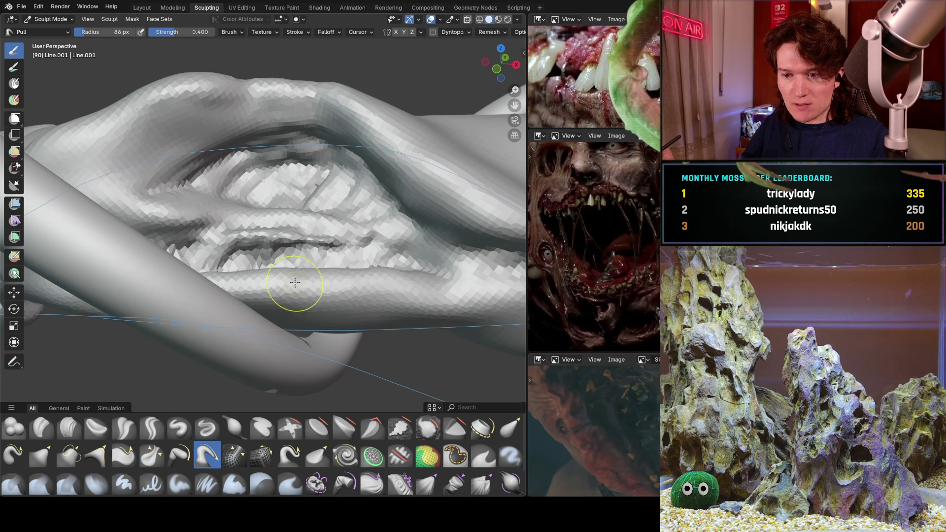